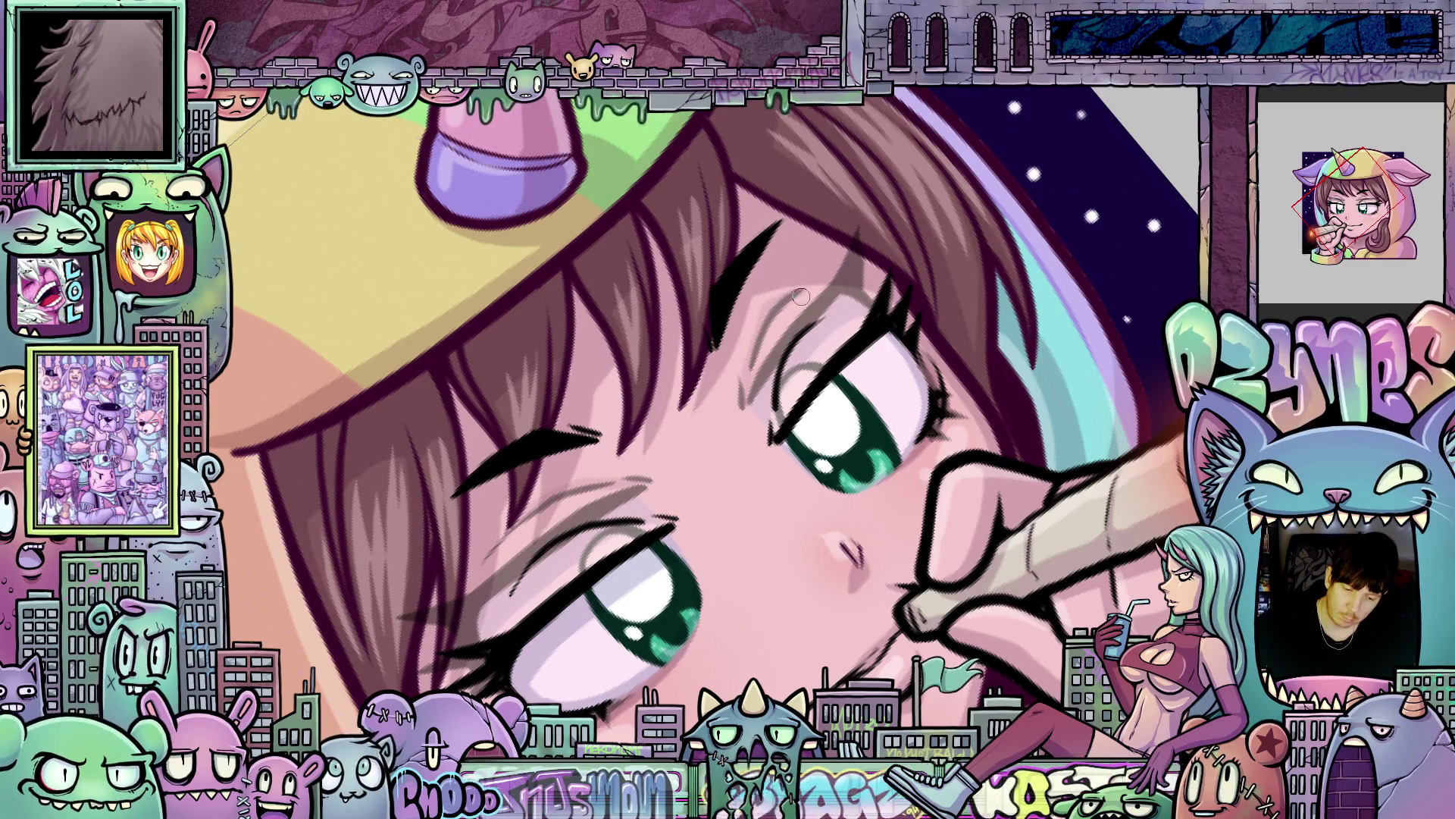
Rotate the canvas view back upright and lasso-select the girl's right eyebrow.
left_click_drag(849, 533, 847, 473)
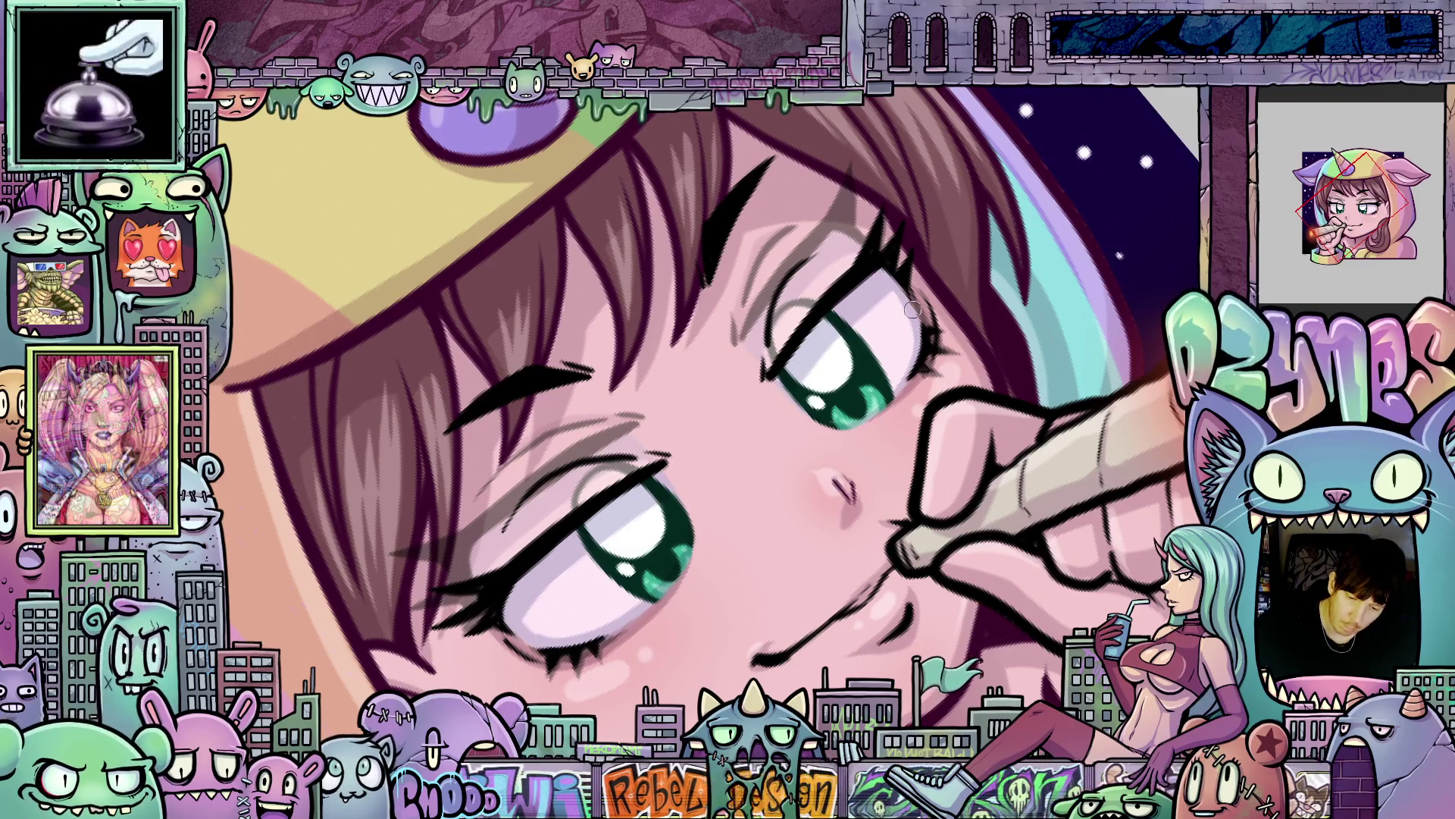
key("minus")
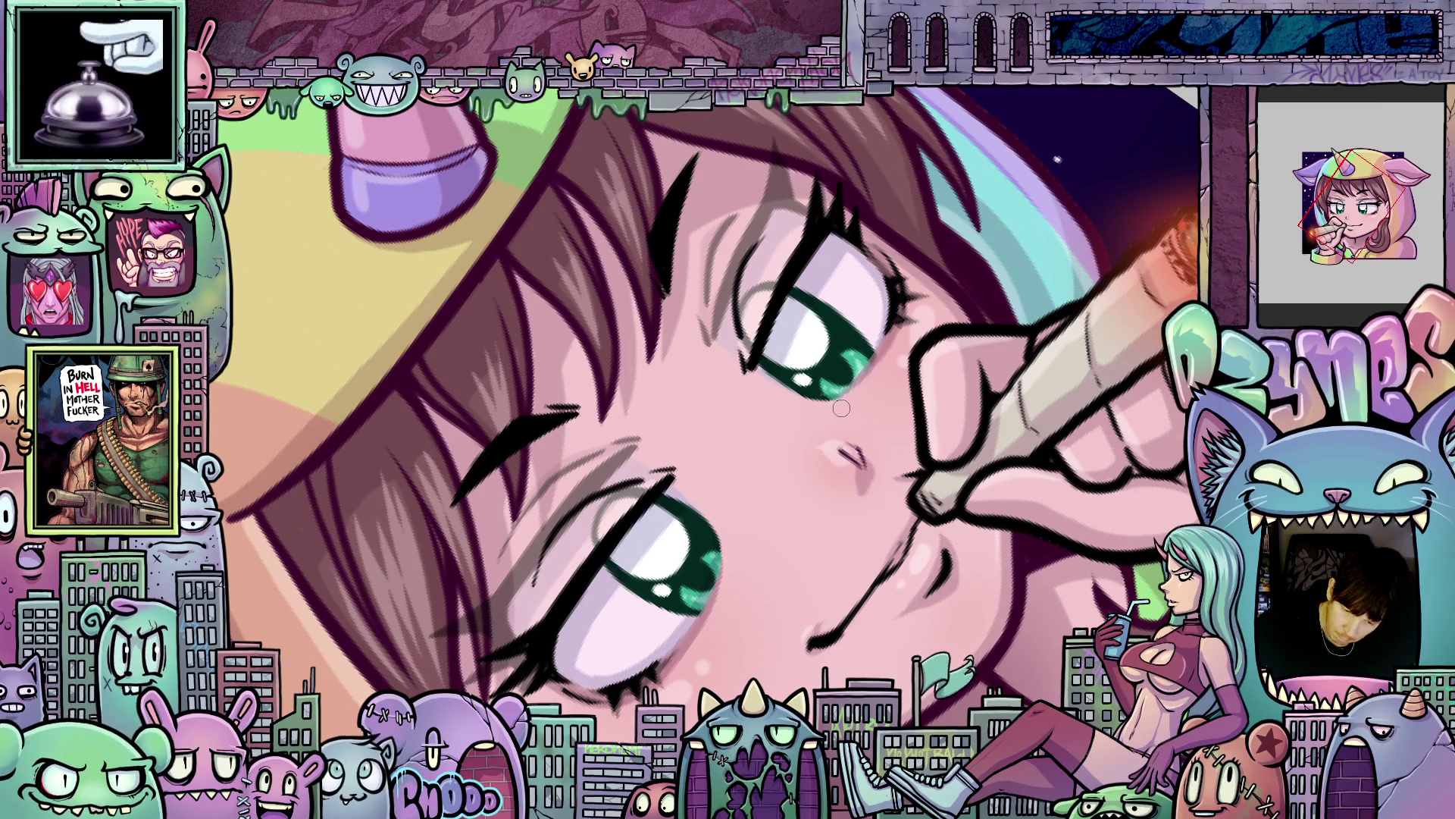
mouse_move(846, 307)
left_mouse_down()
mouse_move(804, 454)
mouse_move(722, 584)
left_mouse_up()
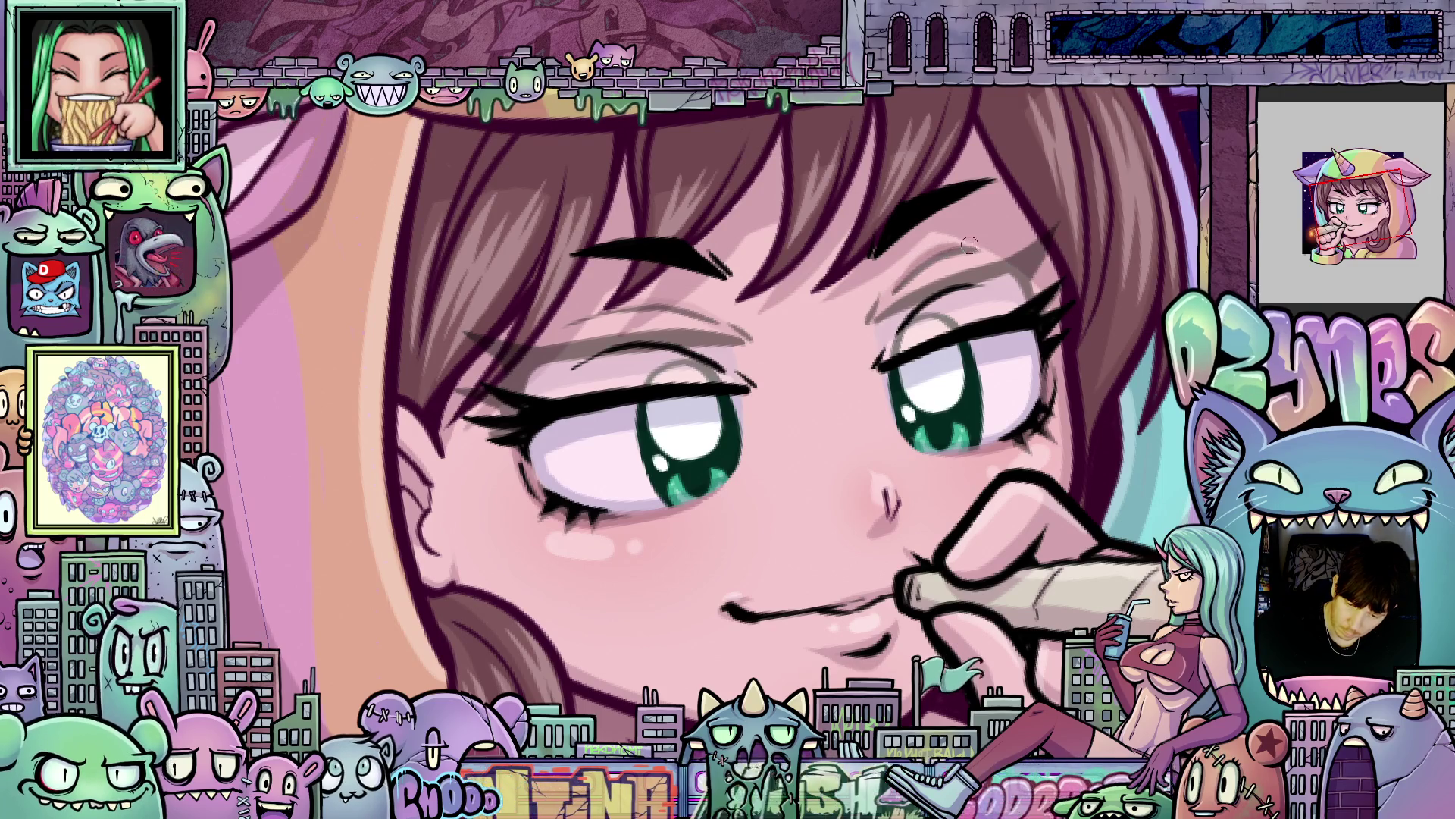
left_click_drag(1126, 470, 1099, 447)
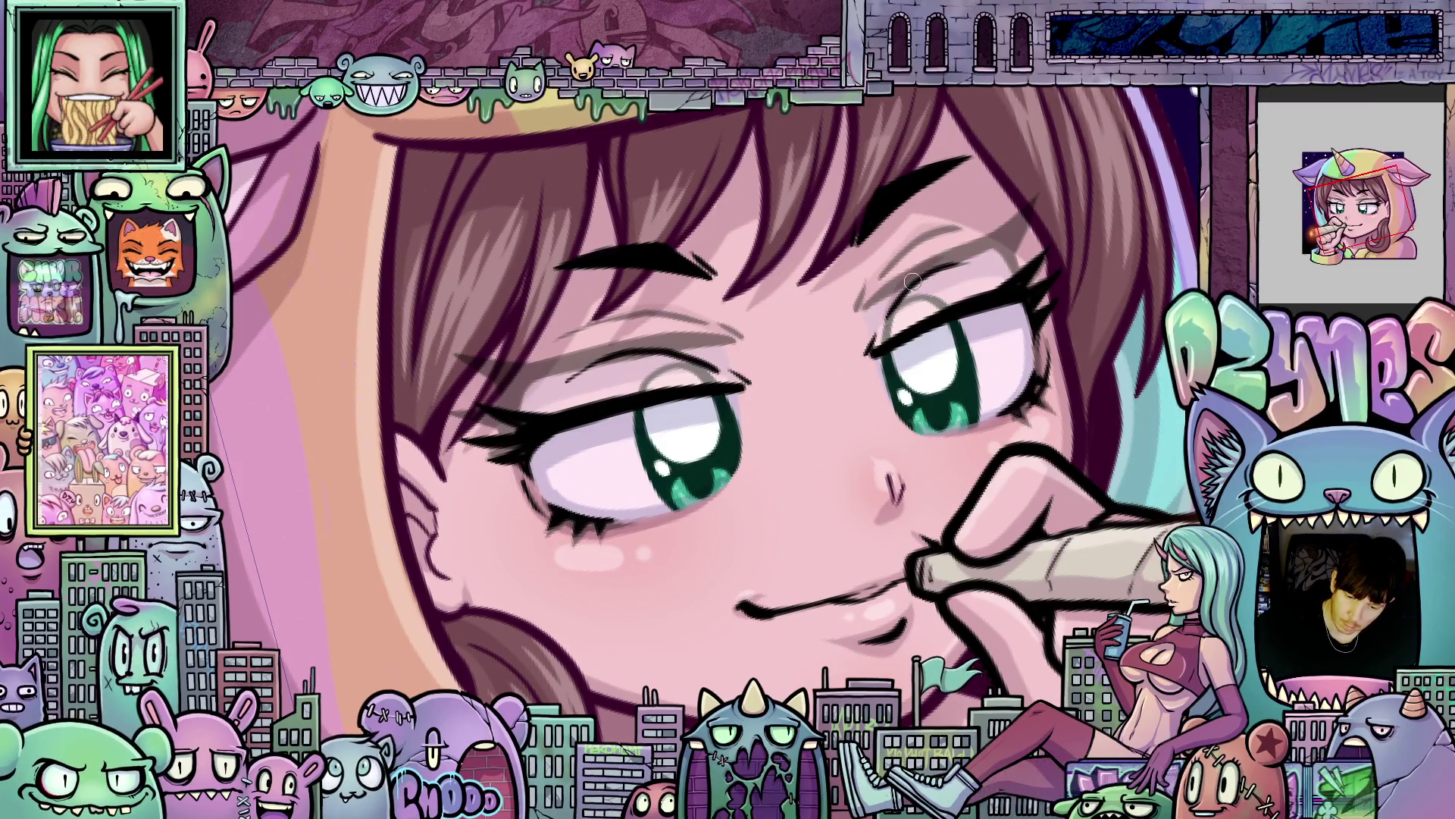
left_click_drag(953, 522, 623, 443)
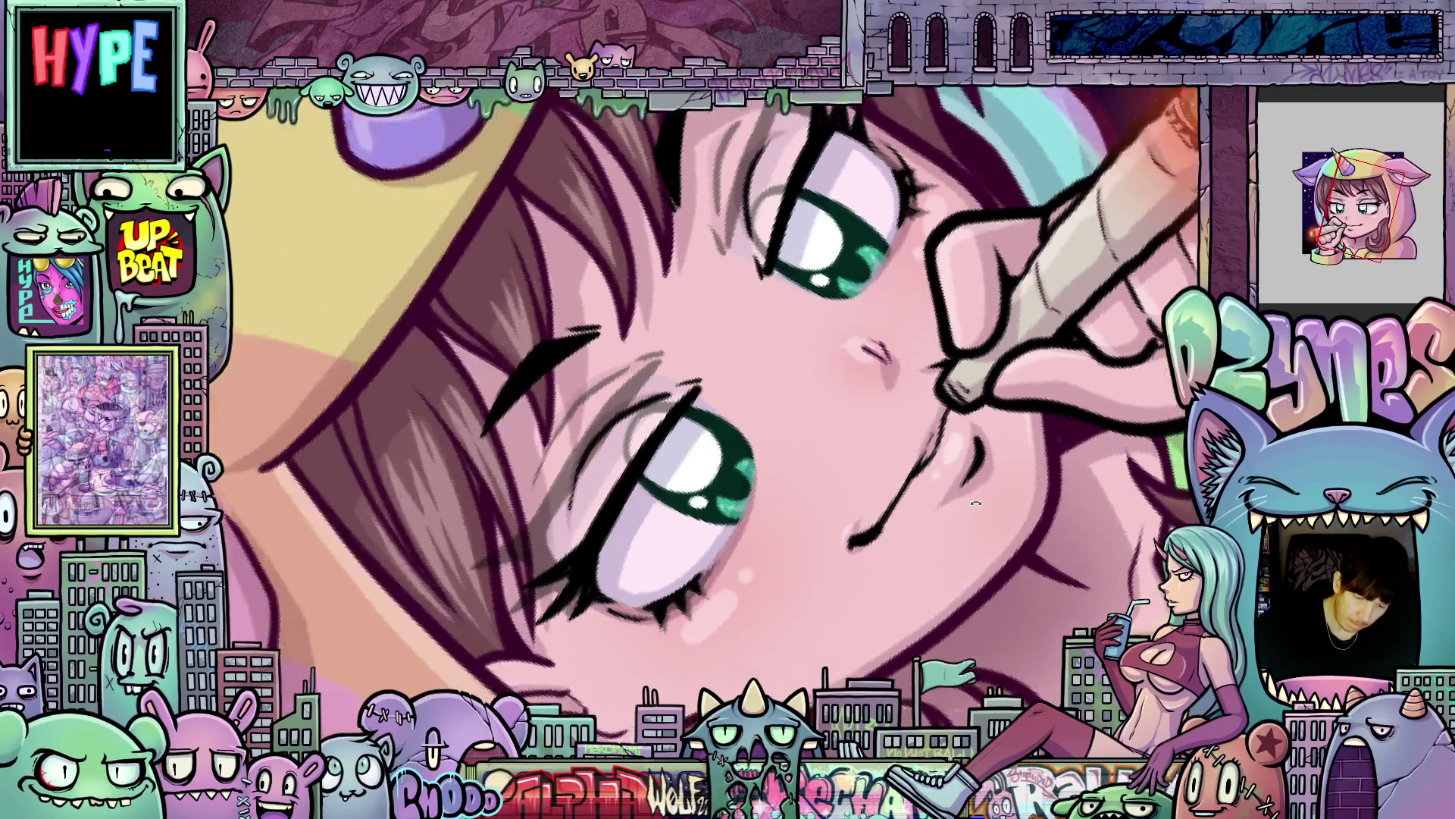
left_click_drag(617, 586, 935, 496)
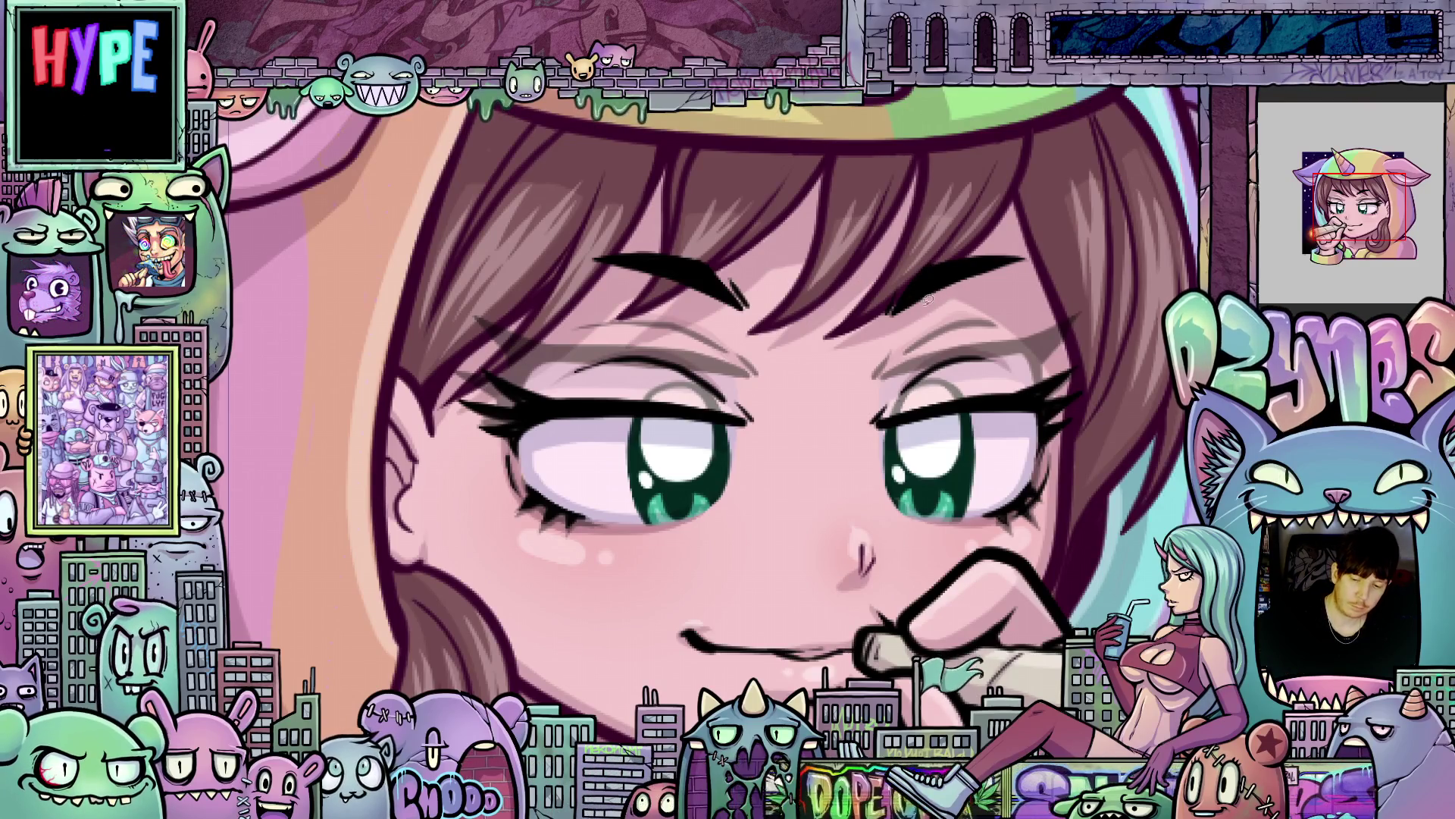
left_click_drag(871, 301, 1027, 282)
left_click_drag(923, 228, 856, 286)
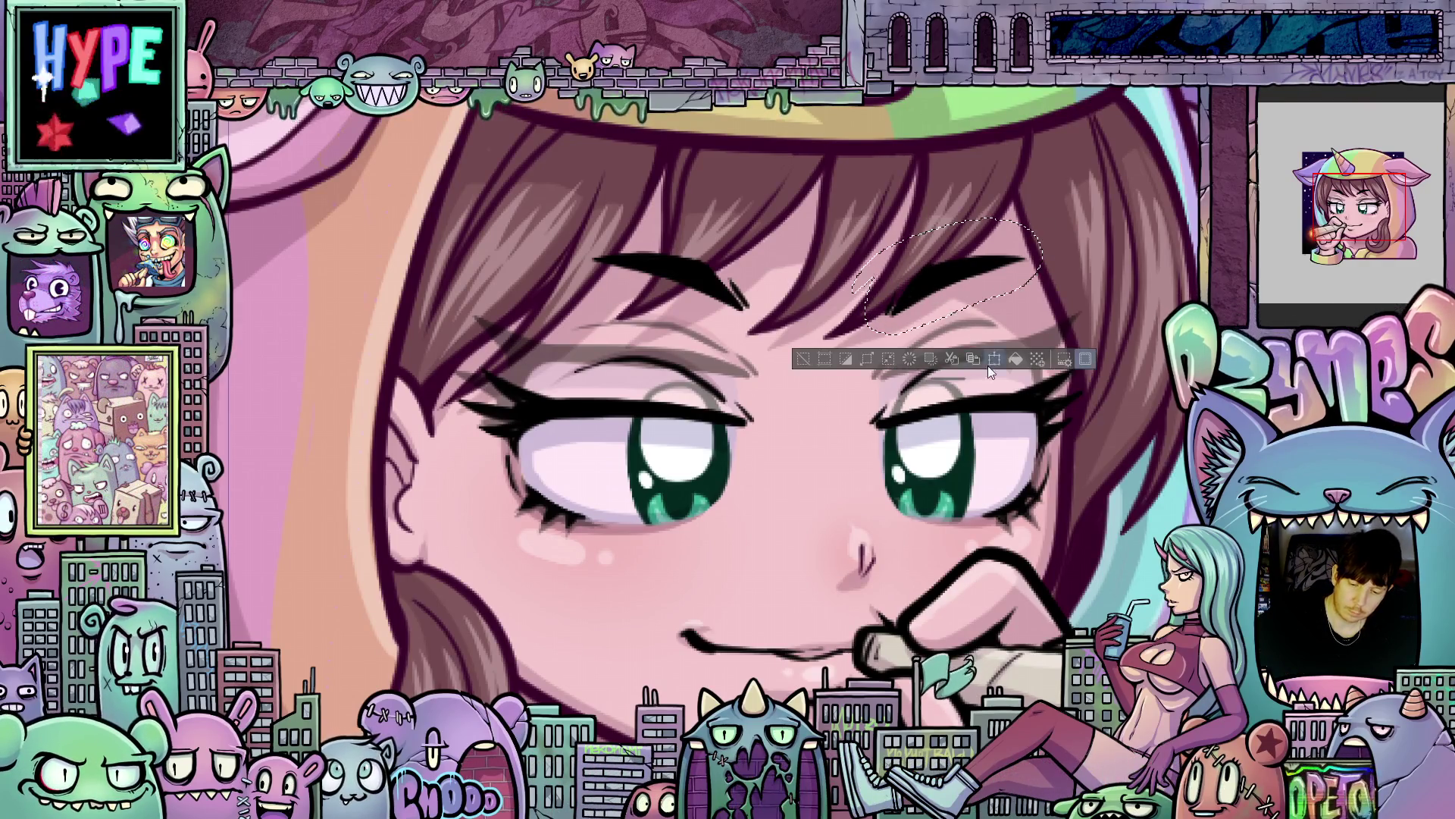
Transform the selected right eyebrow, moving it up slightly, and confirm.
left_click(994, 361)
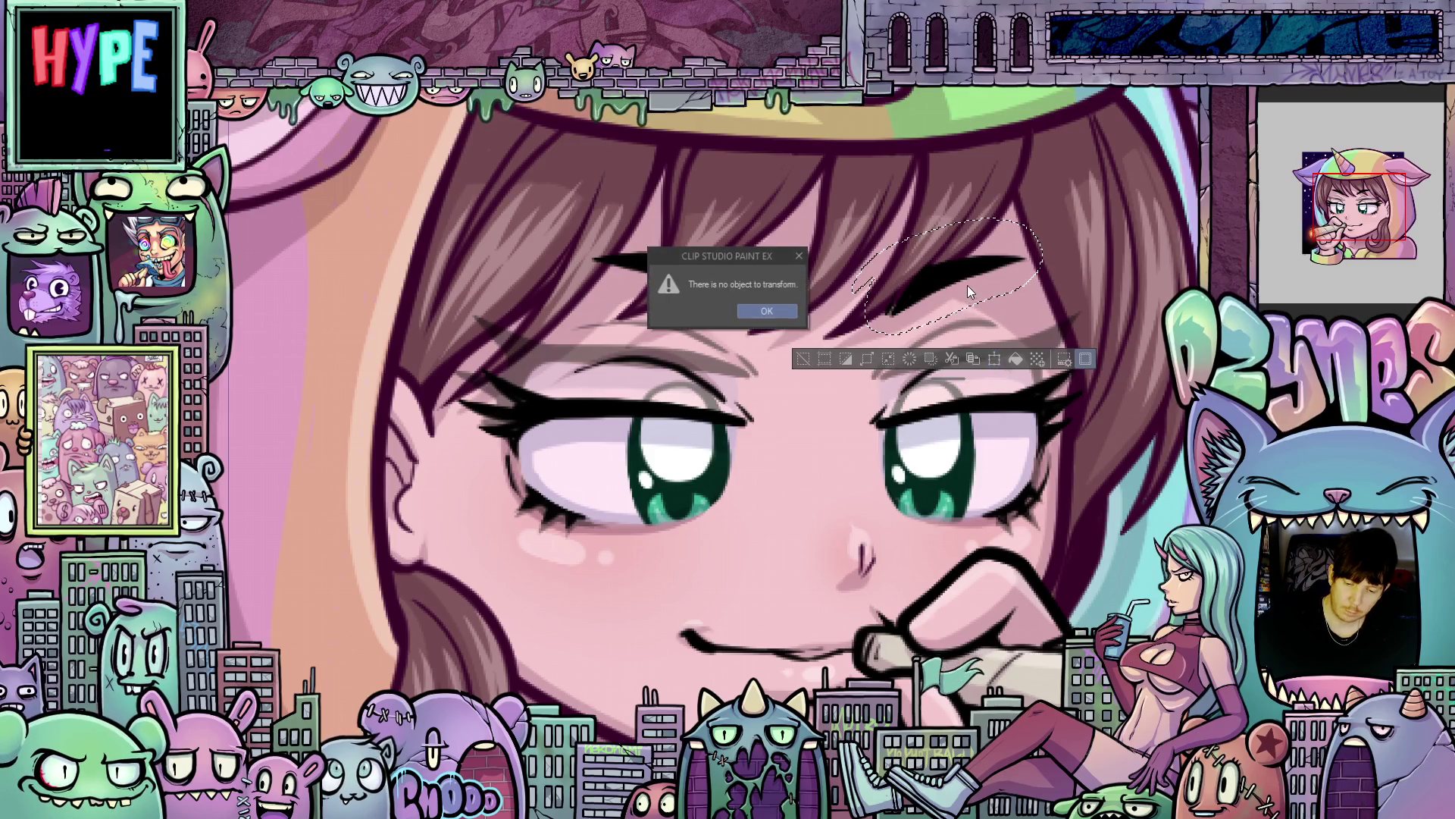
left_click(767, 311)
left_click(988, 357)
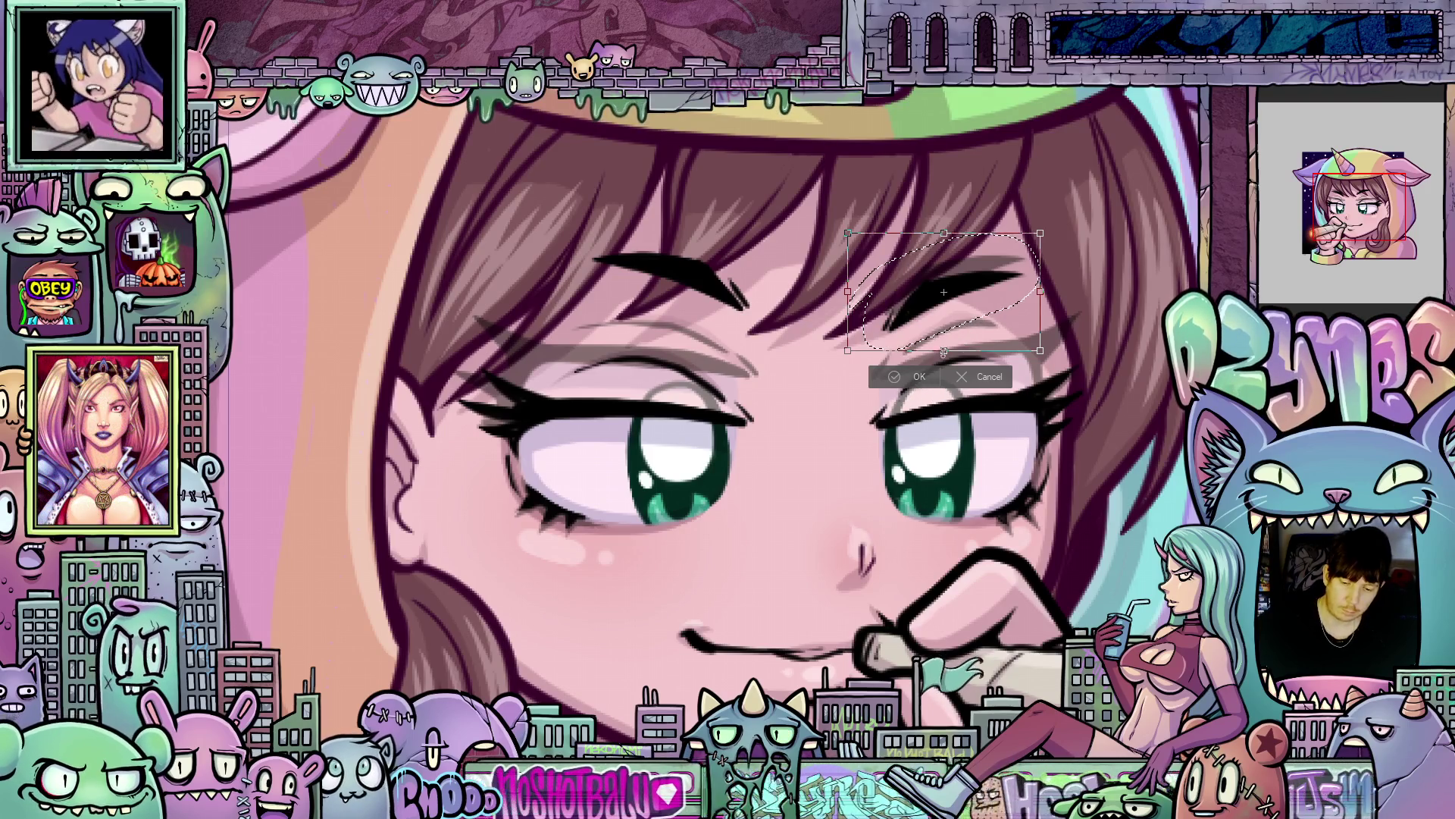
left_click_drag(973, 321, 972, 319)
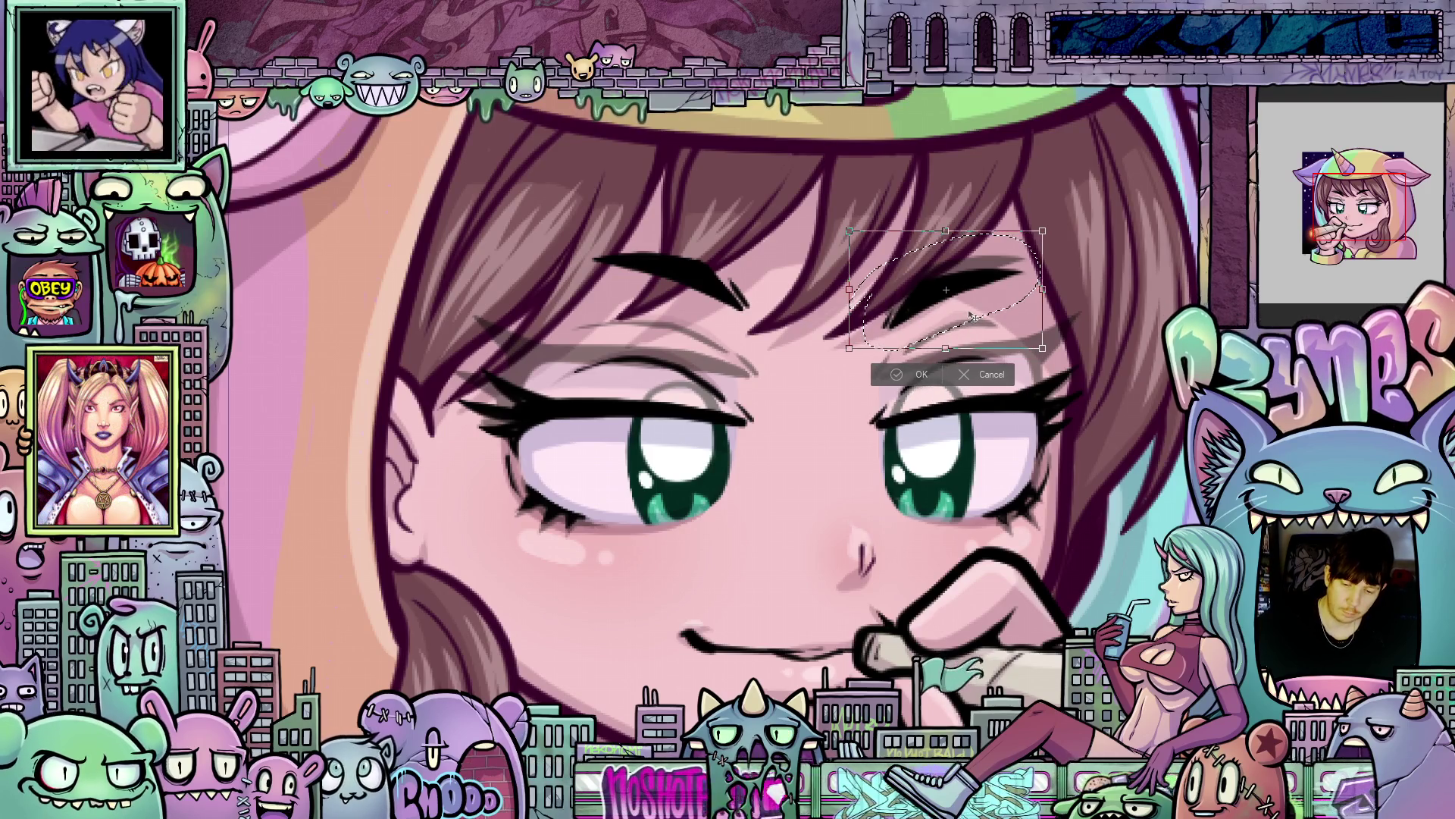
left_click(915, 375)
Lasso the left eyebrow and nudge it down a little with Ctrl+T and arrow keys.
mouse_move(681, 213)
left_mouse_down()
mouse_move(728, 345)
mouse_move(773, 310)
left_mouse_up()
key("ctrl+t")
key("Down")
key("Down")
key("Down")
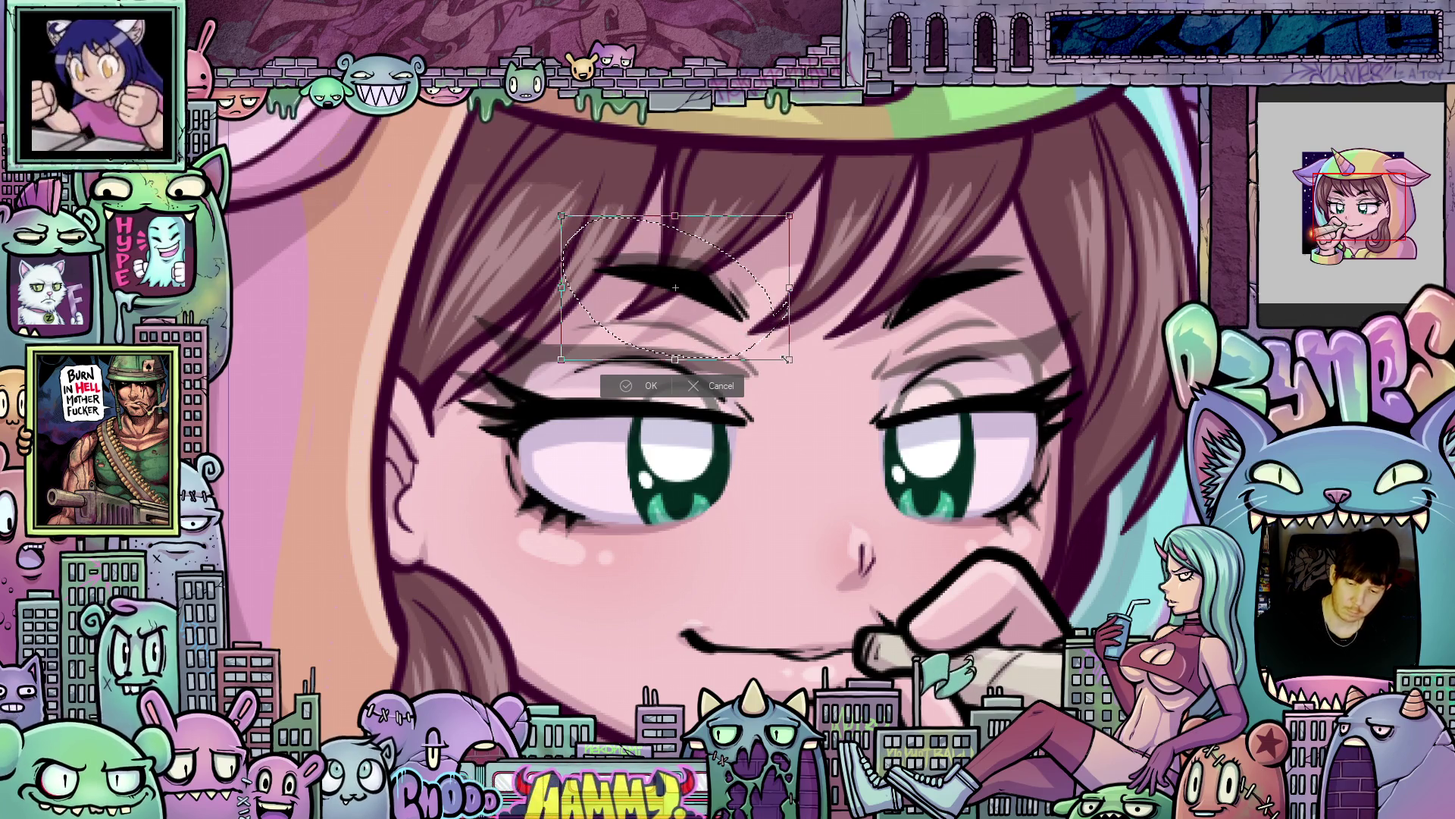
key("Down")
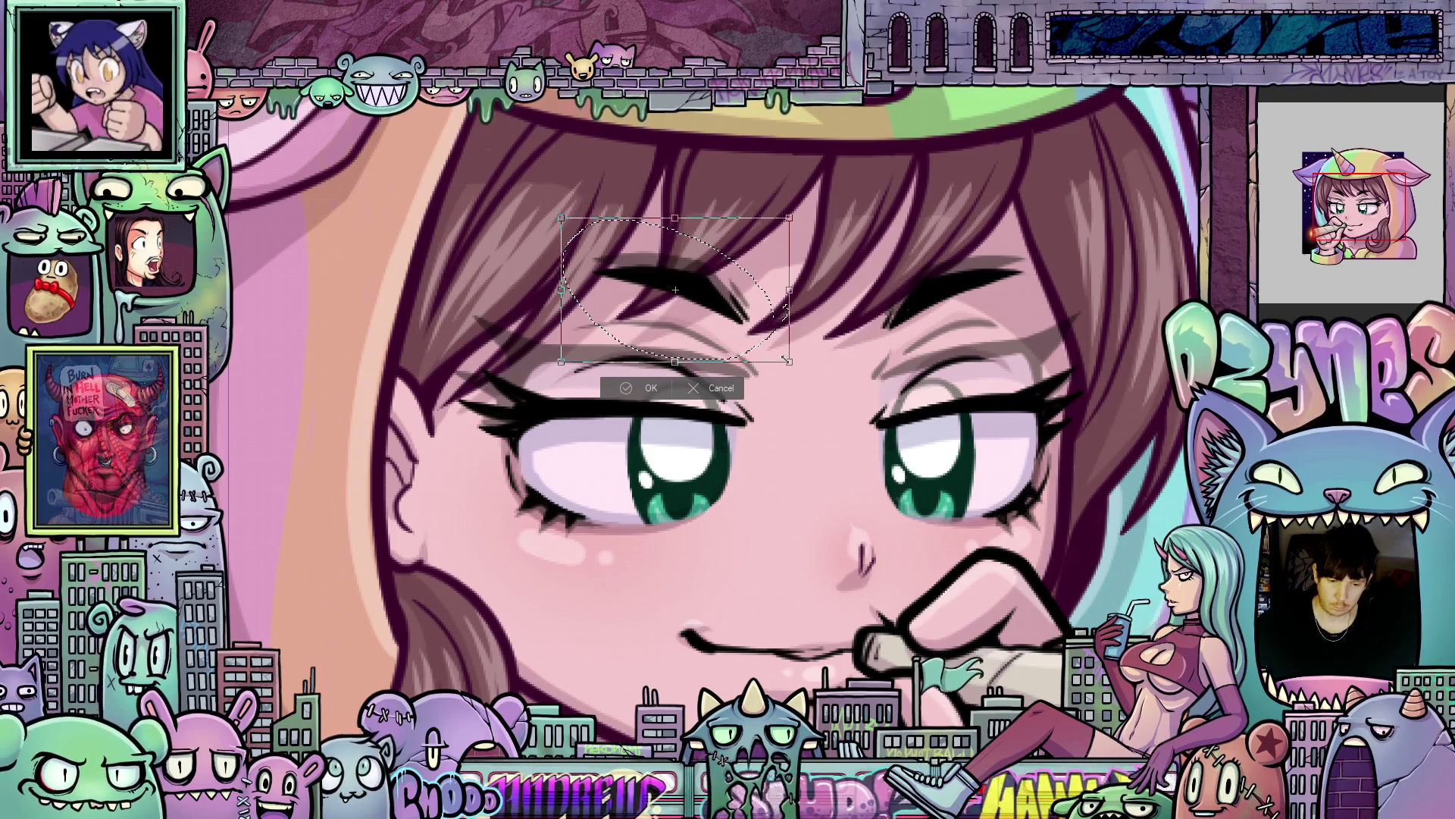
left_click(652, 389)
scroll(927, 402, "down", 1)
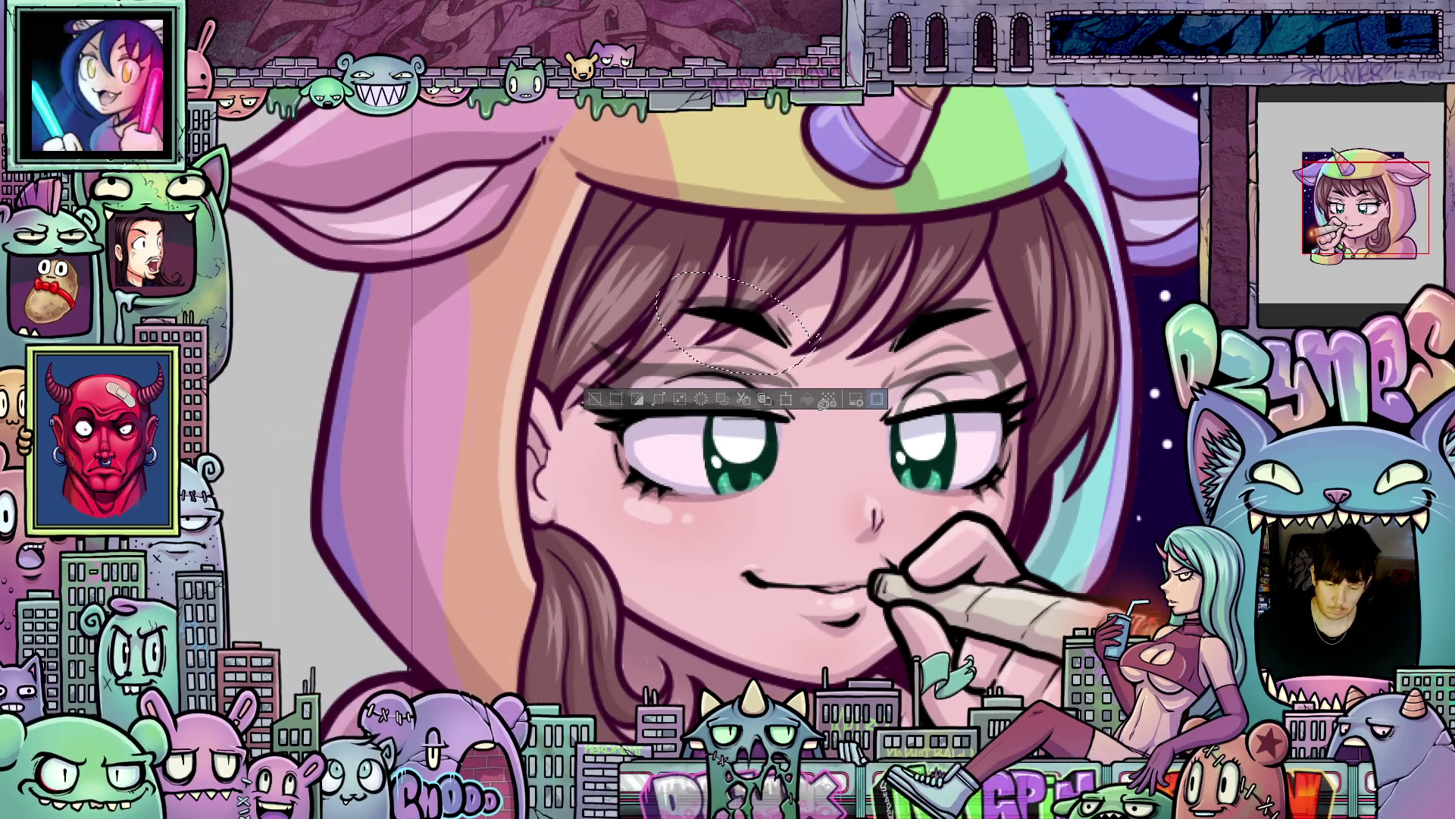
Deselect, then flip repeatedly between the pursed-lip and smiling frames, ending on the smile.
key("ctrl+d")
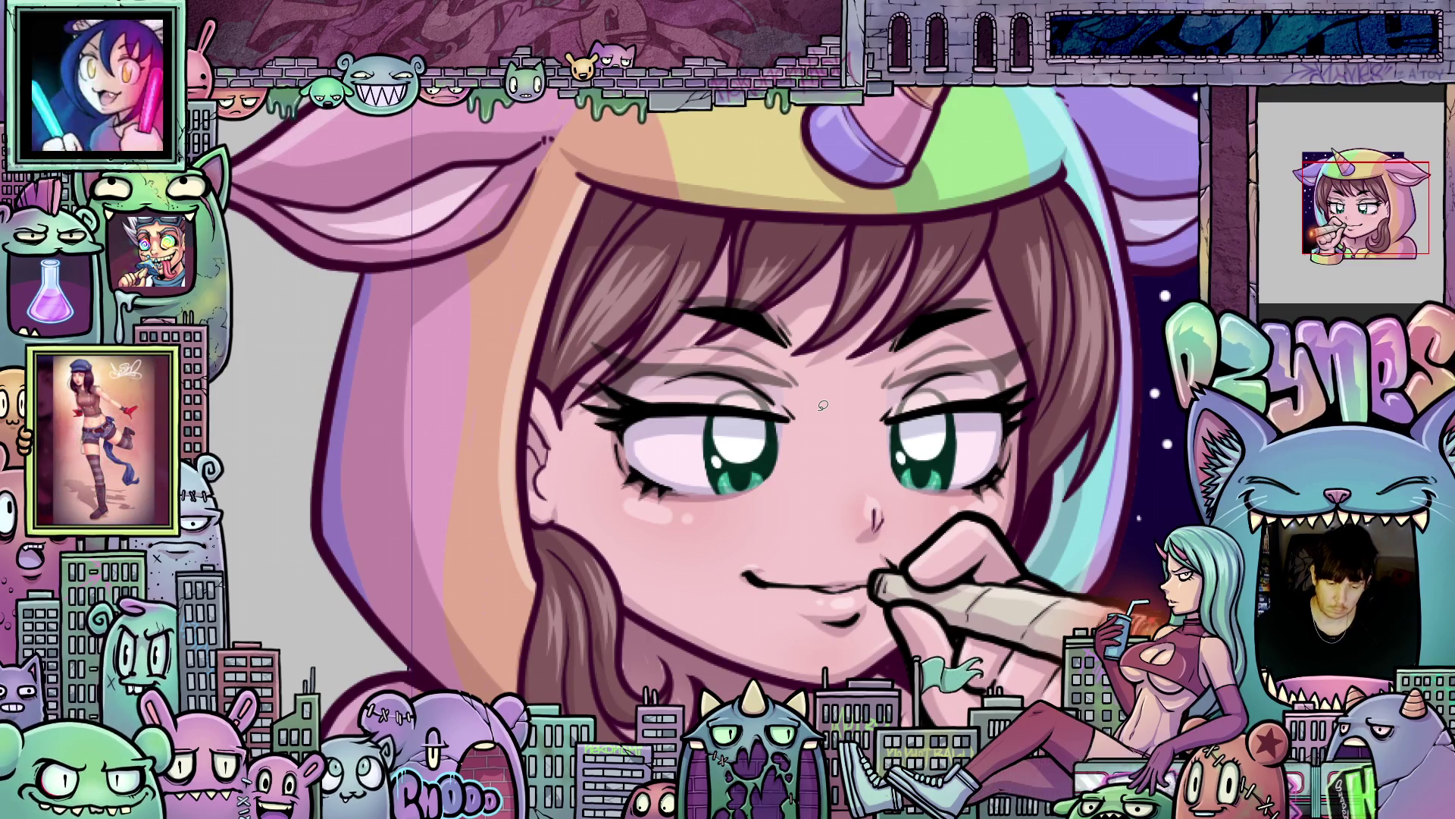
key("ctrl+z")
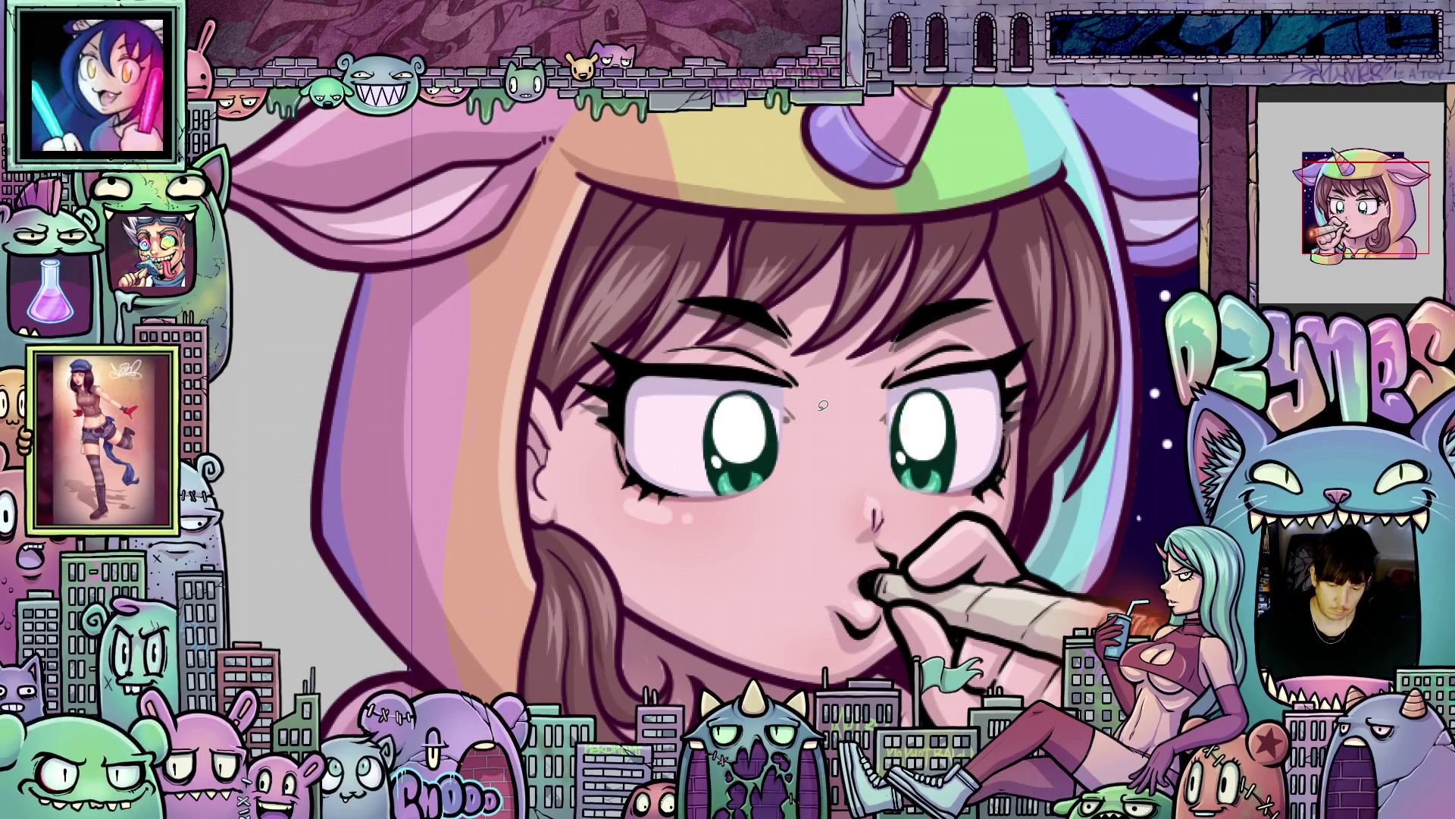
key("ctrl+y")
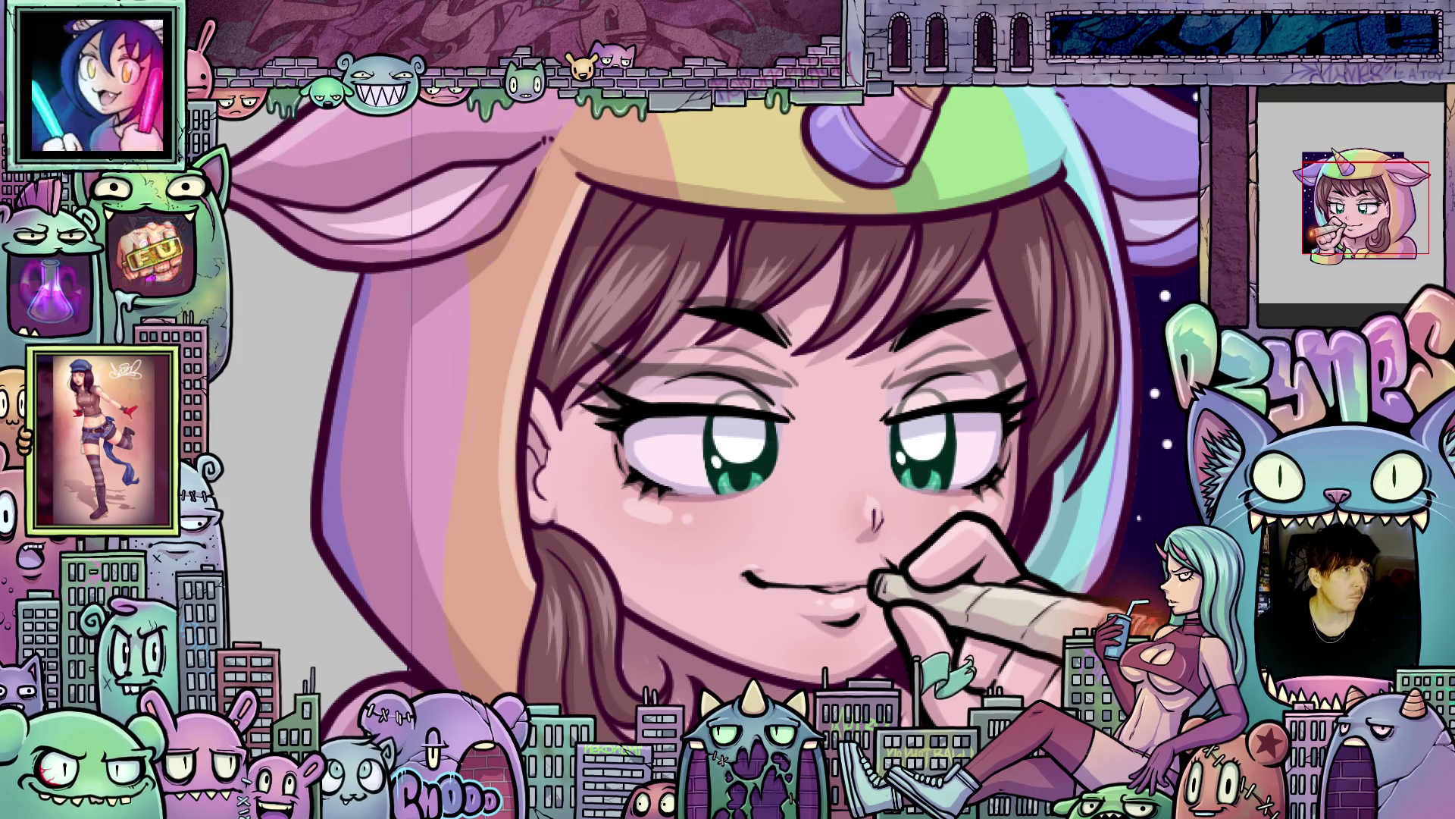
key("ctrl+z")
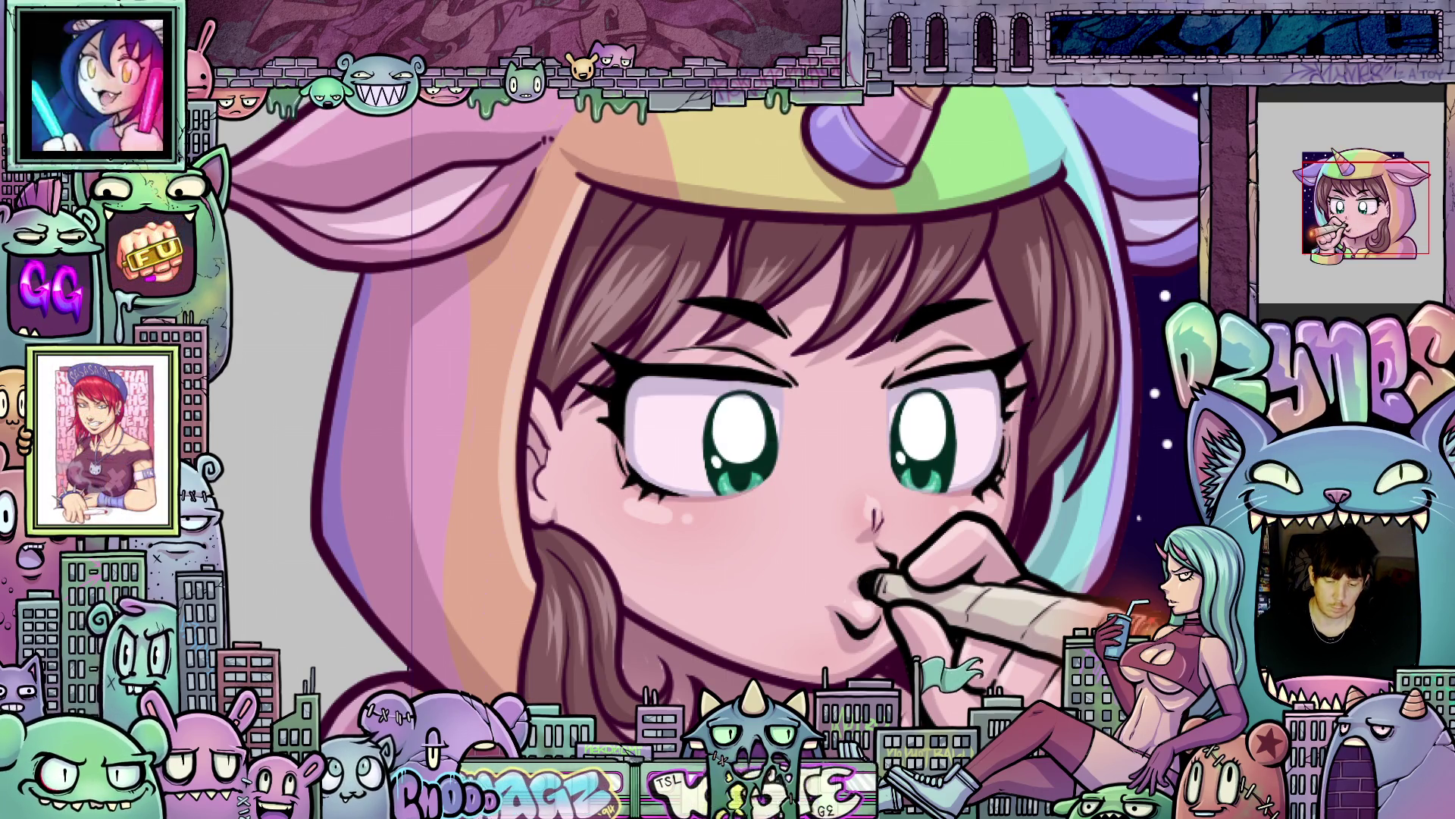
key("ctrl+y")
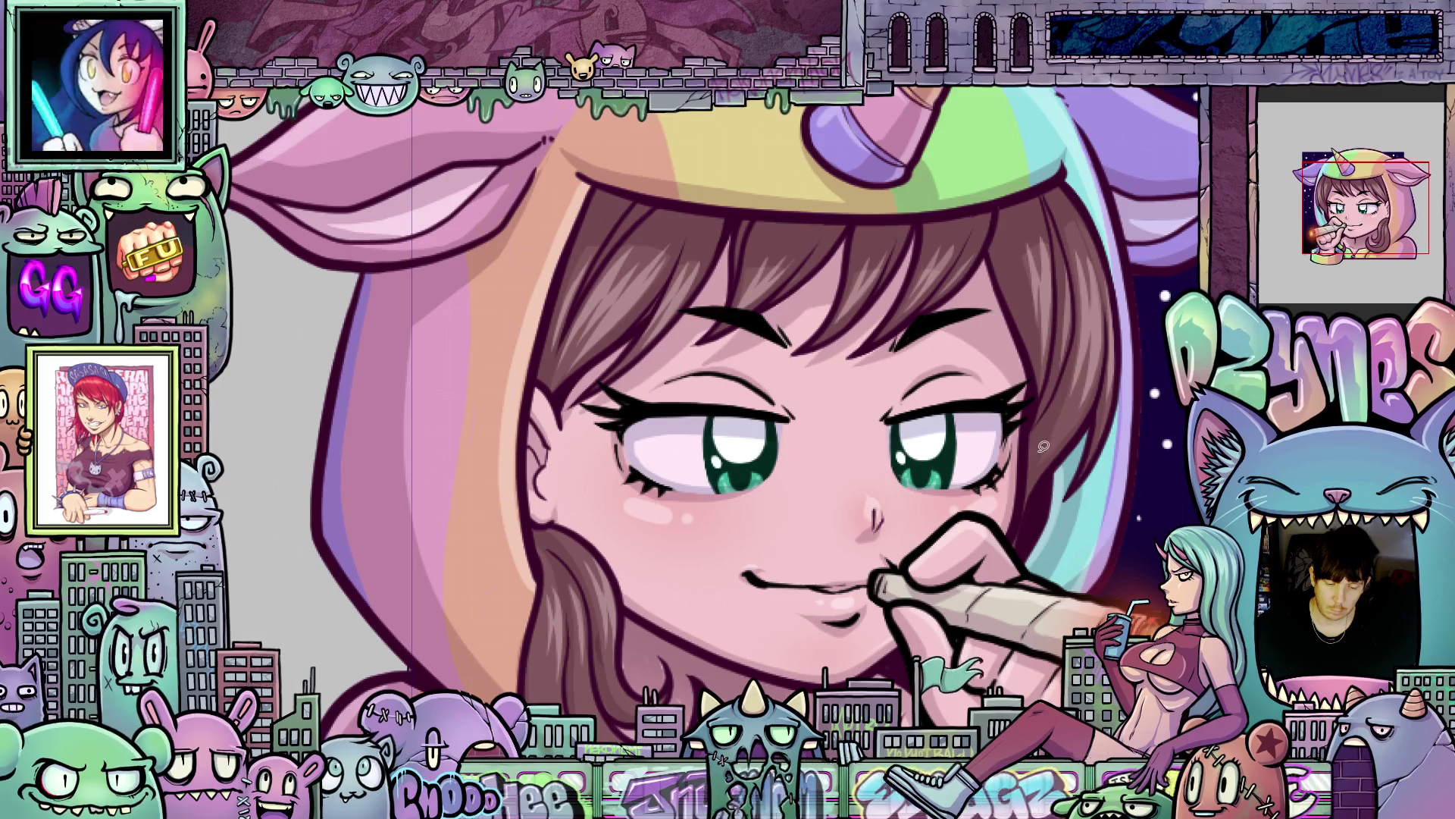
key("ctrl+z")
key("ctrl+y")
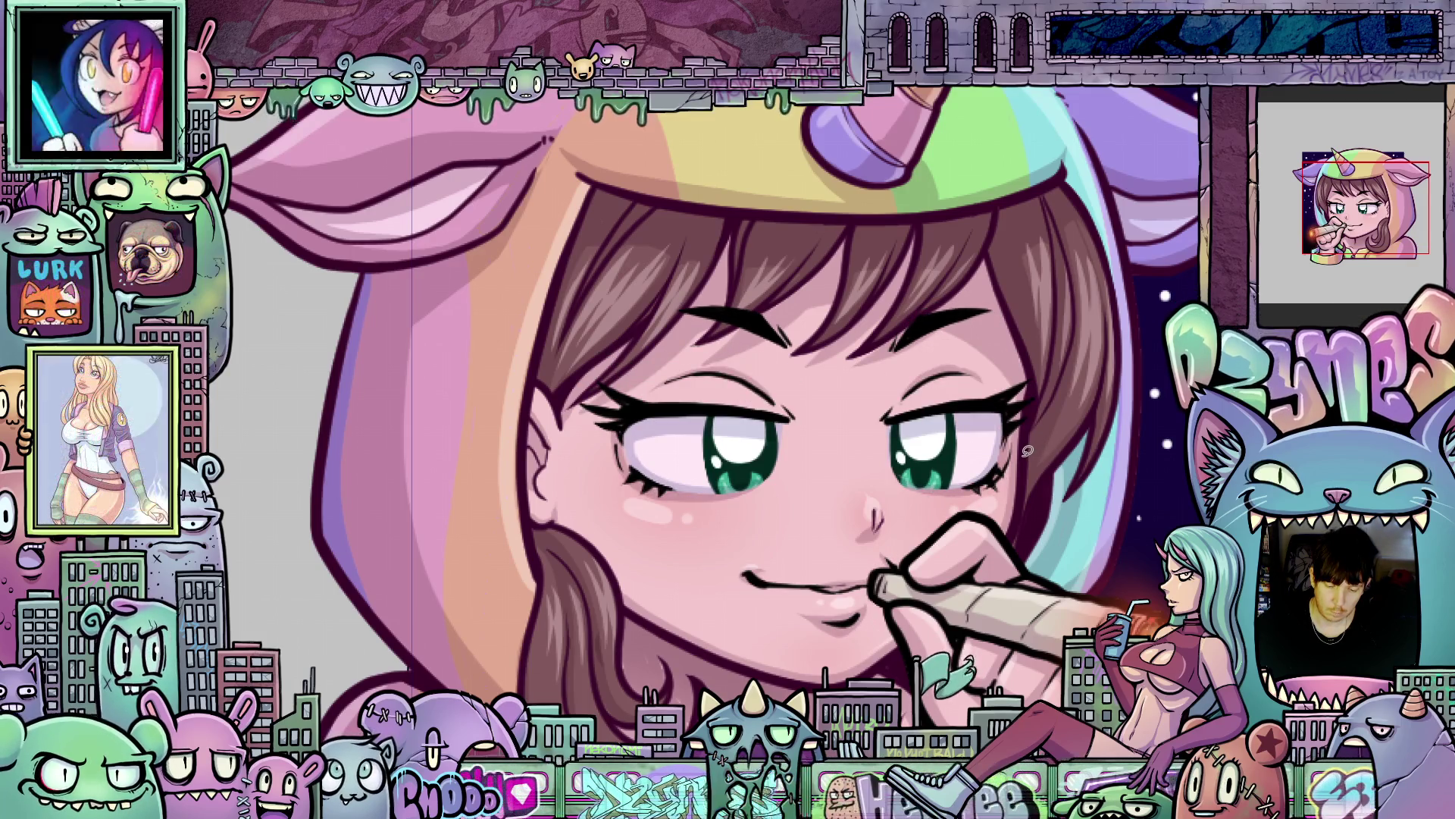
key("ctrl+z")
key("ctrl+y")
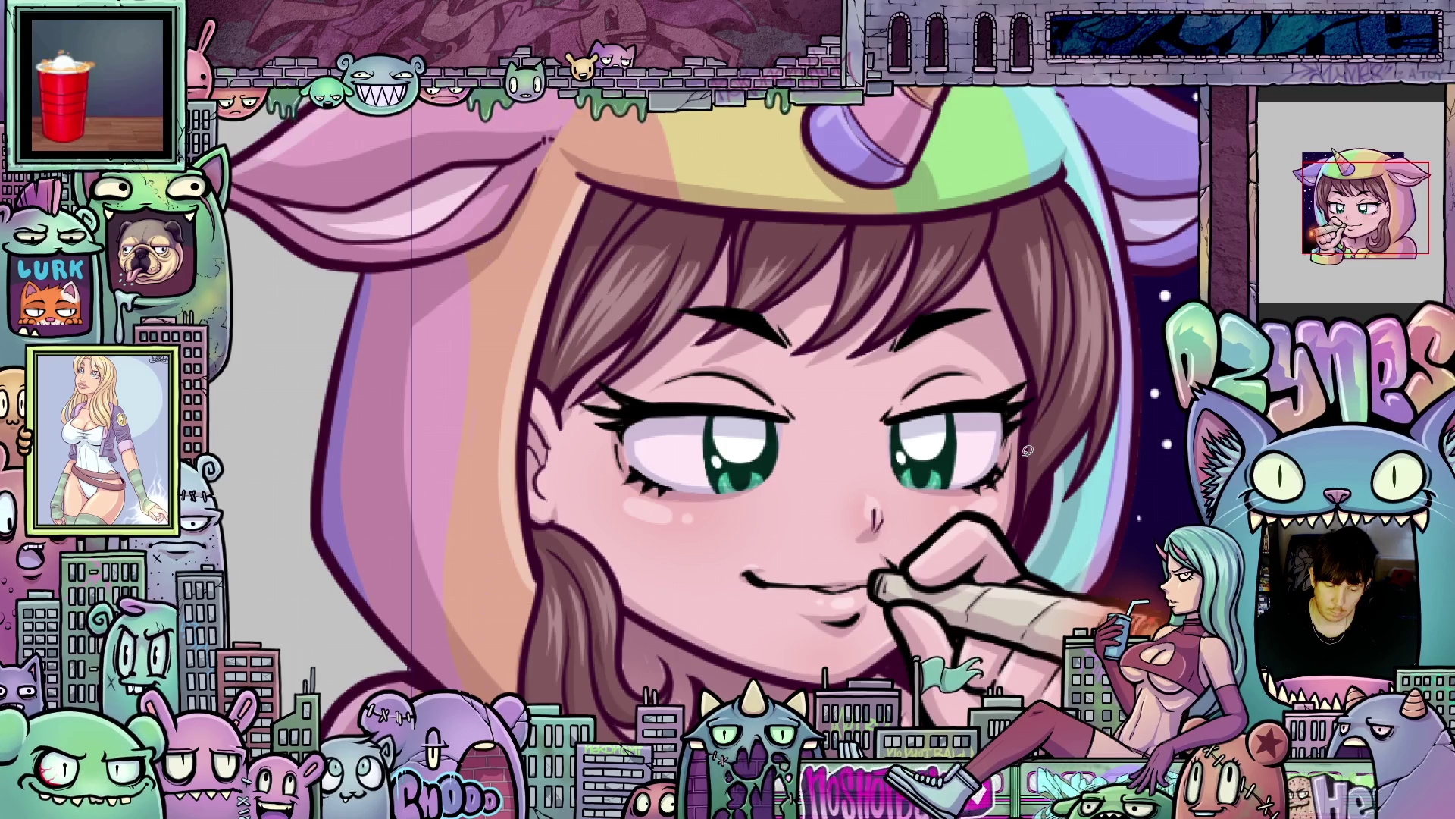
key("ctrl+z")
key("ctrl+y")
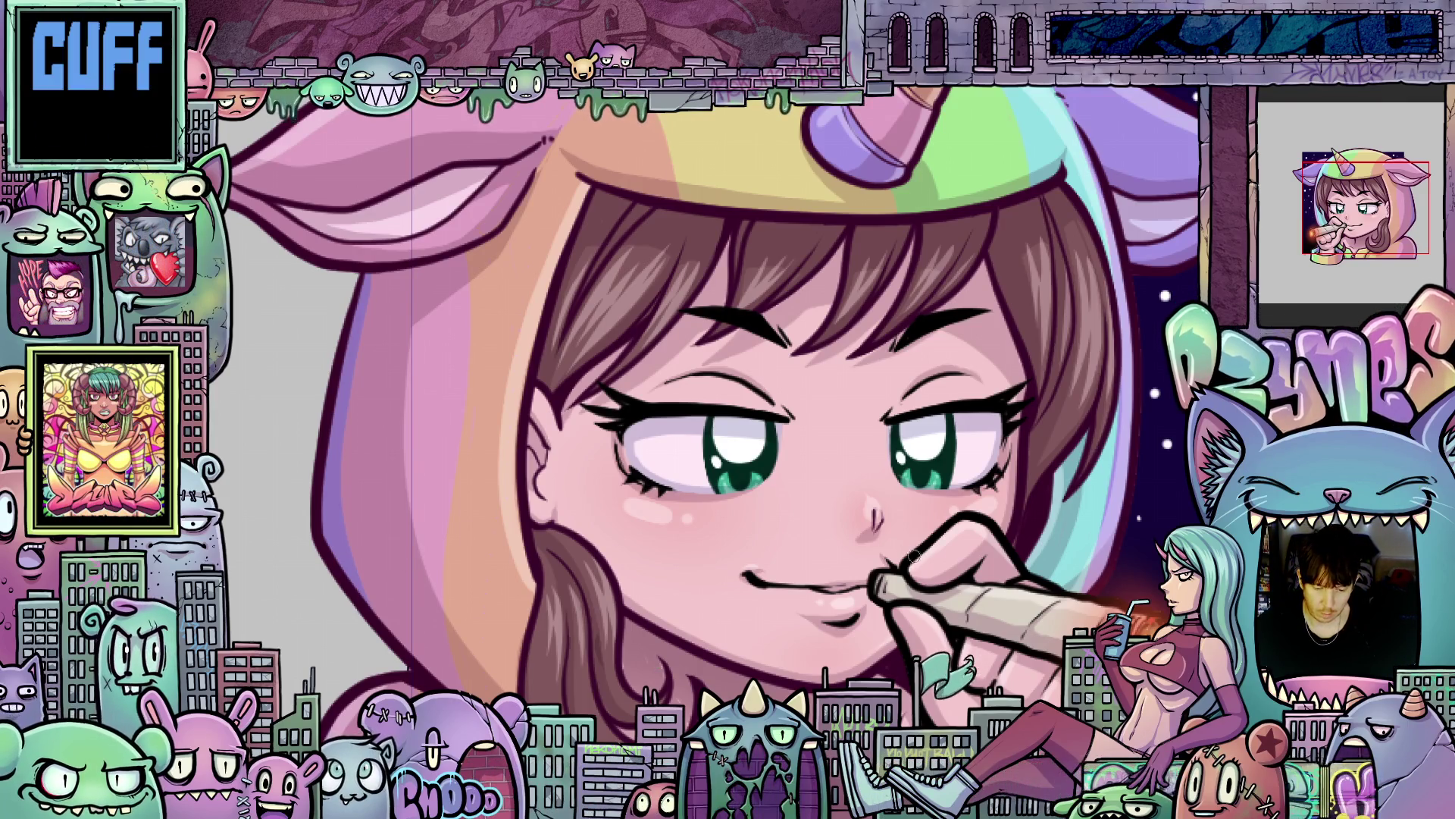
scroll(862, 541, "down", 5)
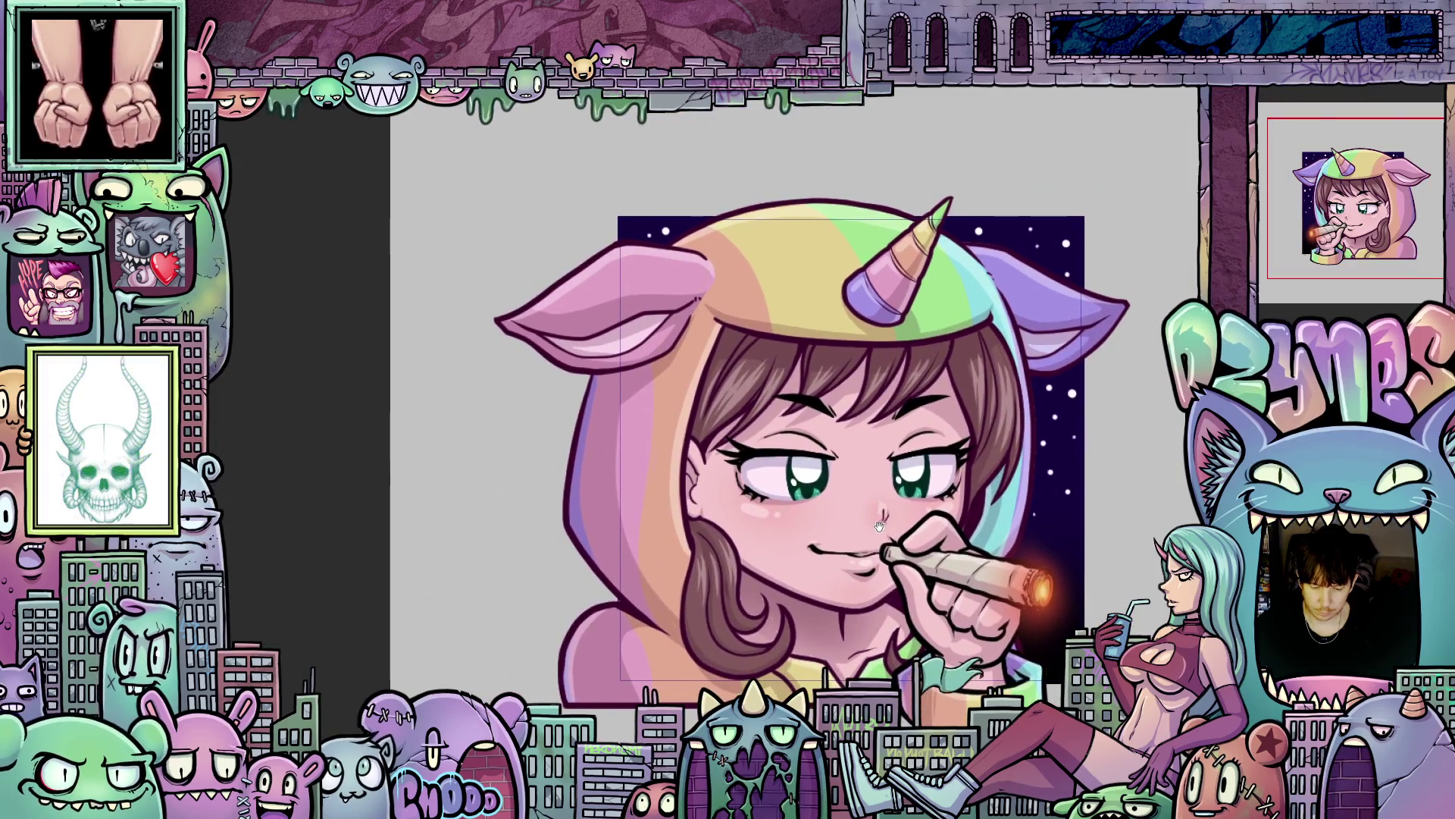
Zoom into the face, switch to the closed-eyes grinning frame, and lasso the right eye.
scroll(909, 524, "up", 5)
scroll(910, 524, "up", 2)
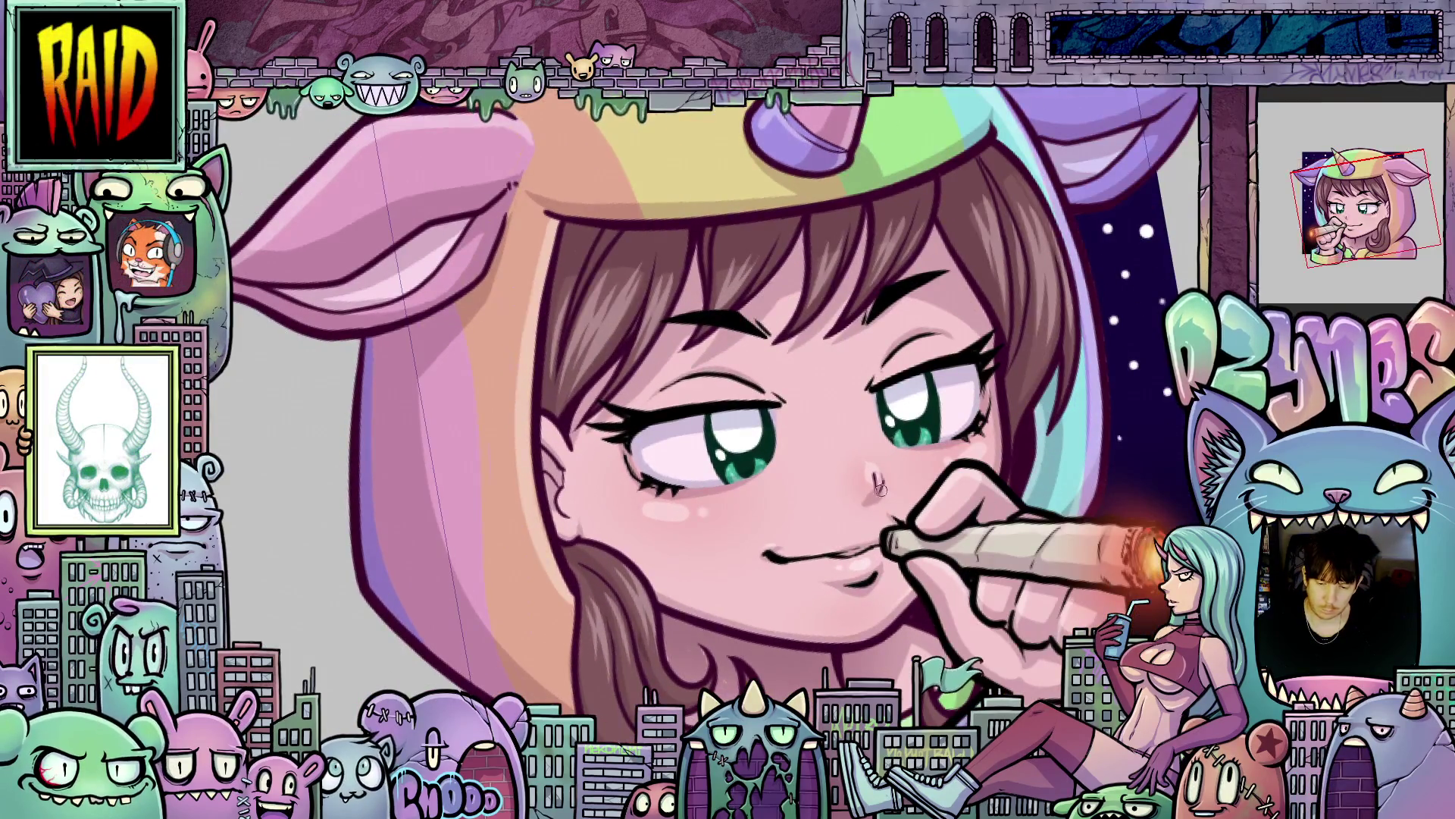
scroll(883, 529, "up", 2)
left_click_drag(883, 531, 888, 518)
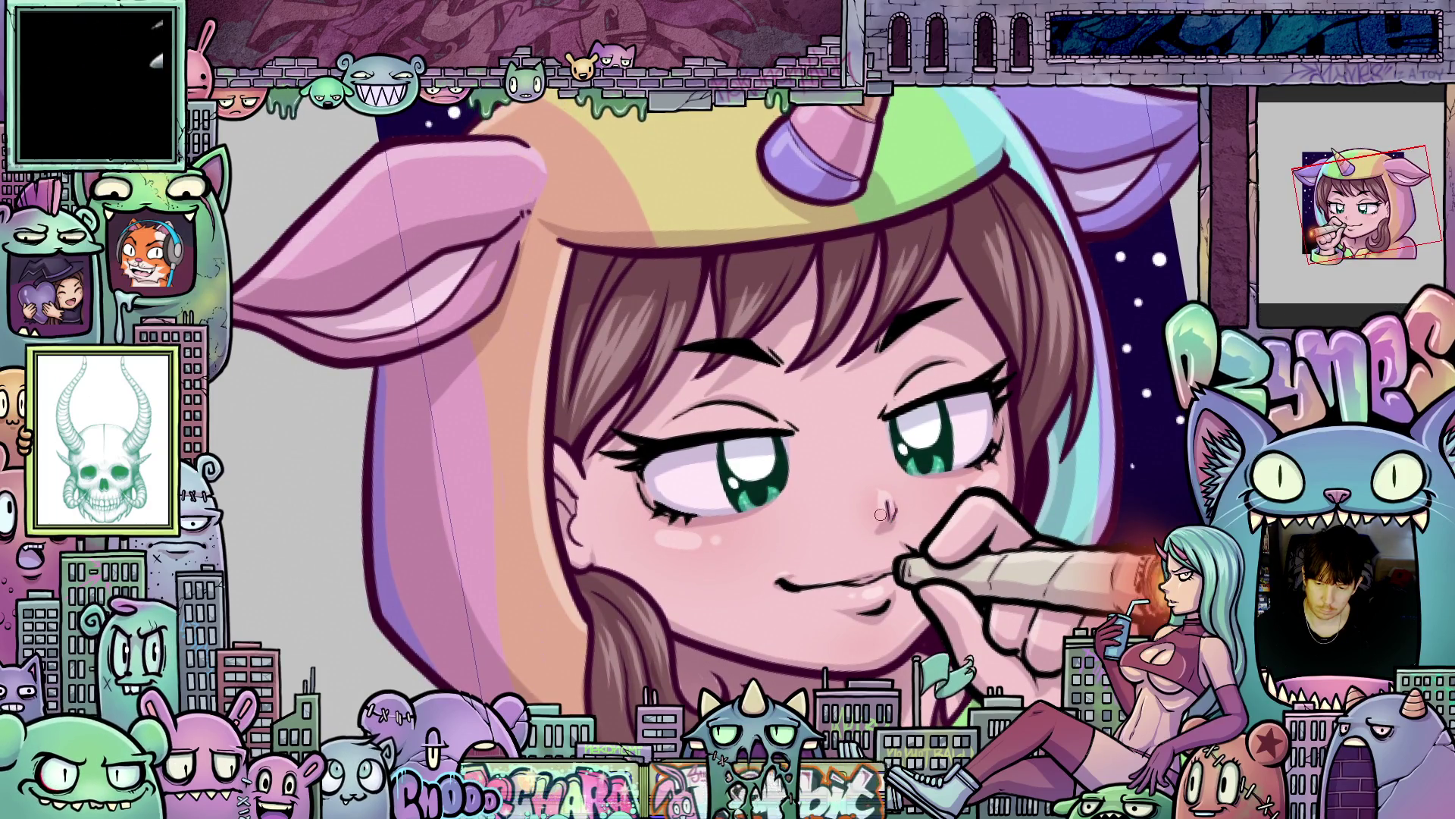
scroll(861, 513, "up", 1)
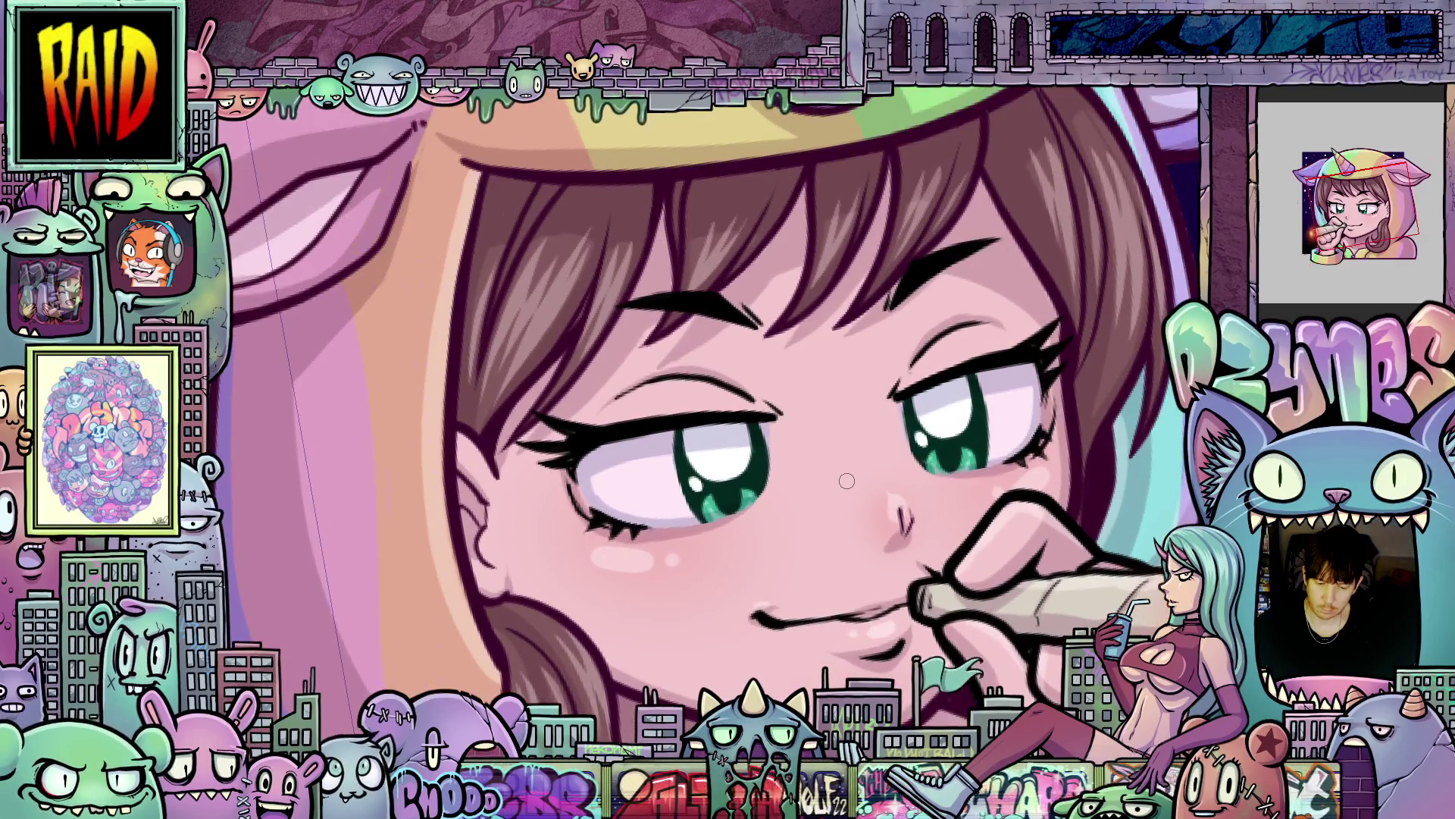
scroll(861, 513, "up", 1)
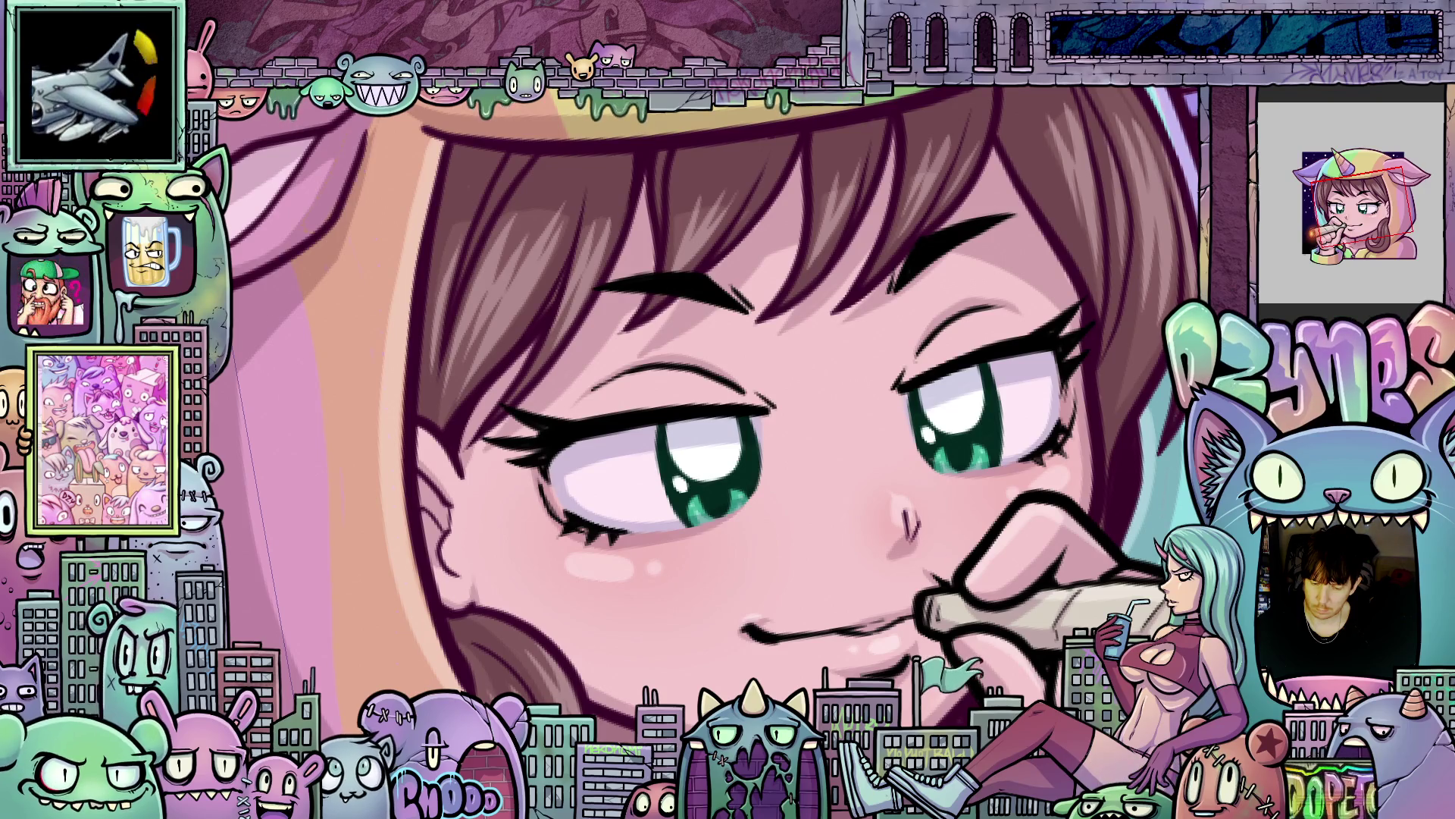
right_click(1277, 208)
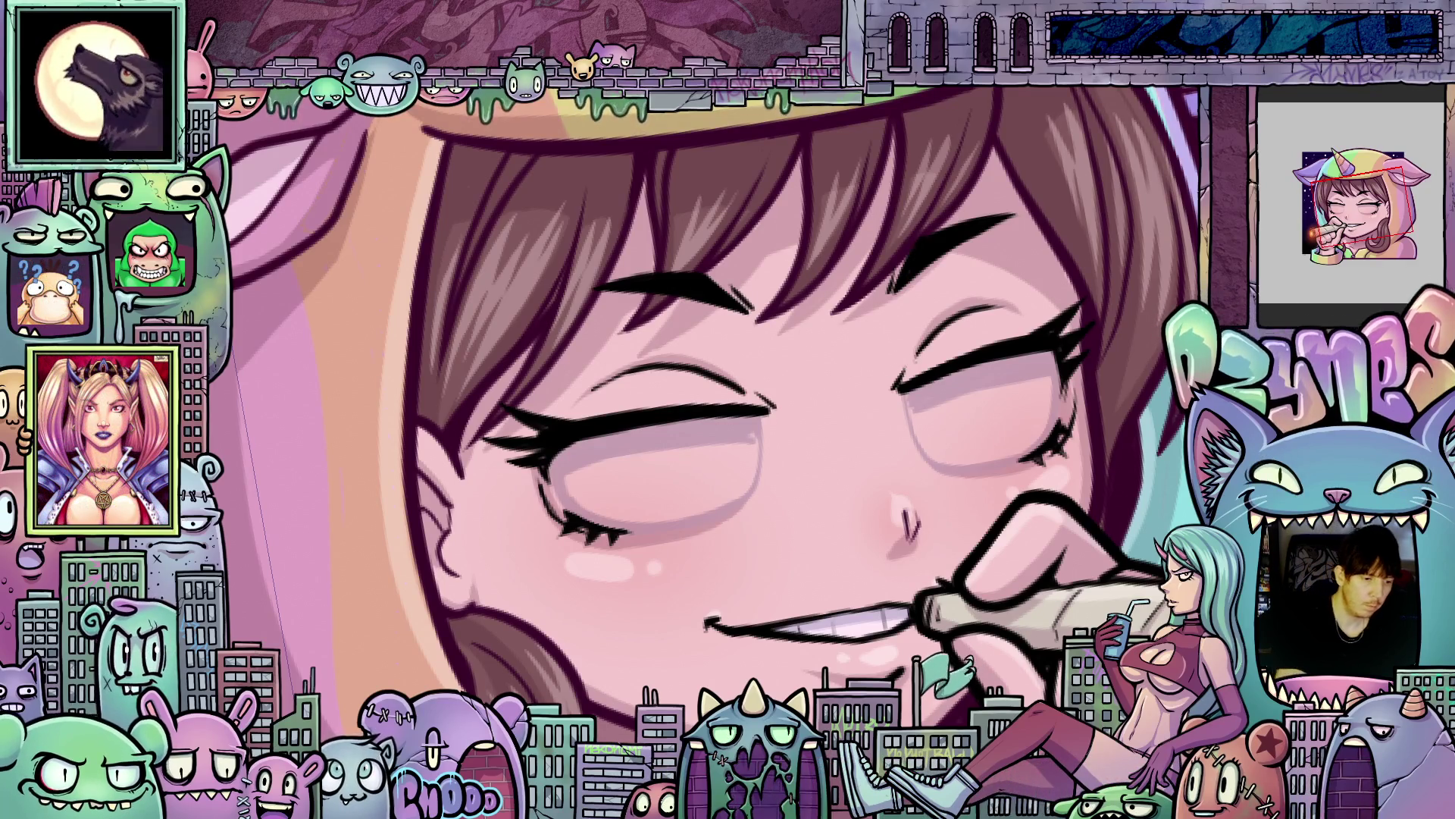
mouse_move(1092, 441)
left_mouse_down()
mouse_move(1110, 334)
mouse_move(936, 292)
mouse_move(902, 477)
mouse_move(1006, 510)
left_mouse_up()
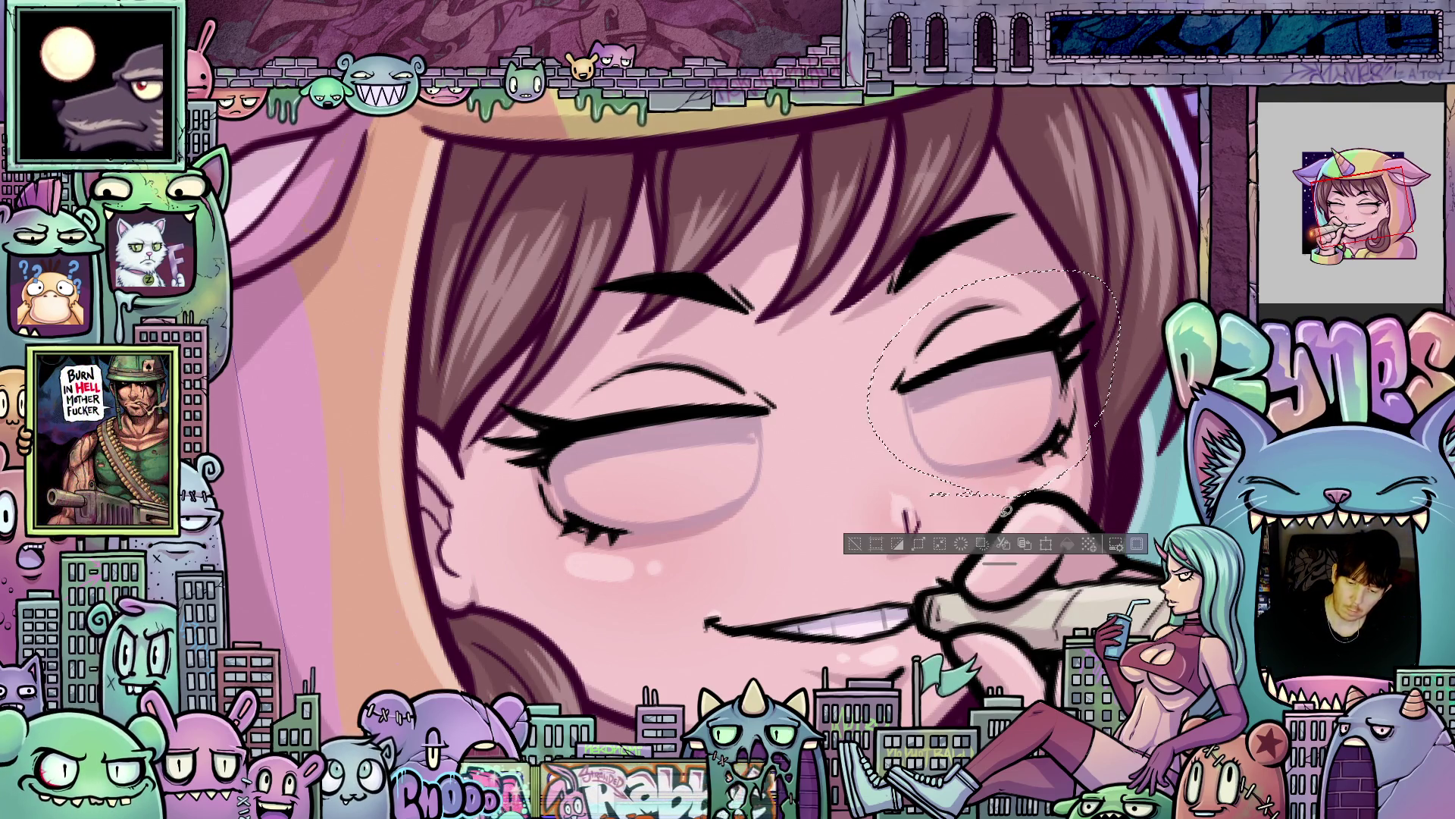
Delete the closed-eye line art and leftover sketch inside each eye selection, then deselect.
left_click(961, 543)
mouse_move(762, 506)
left_mouse_down()
mouse_move(792, 440)
mouse_move(686, 351)
mouse_move(504, 386)
mouse_move(520, 529)
mouse_move(682, 580)
mouse_move(769, 506)
left_mouse_up()
left_click(605, 638)
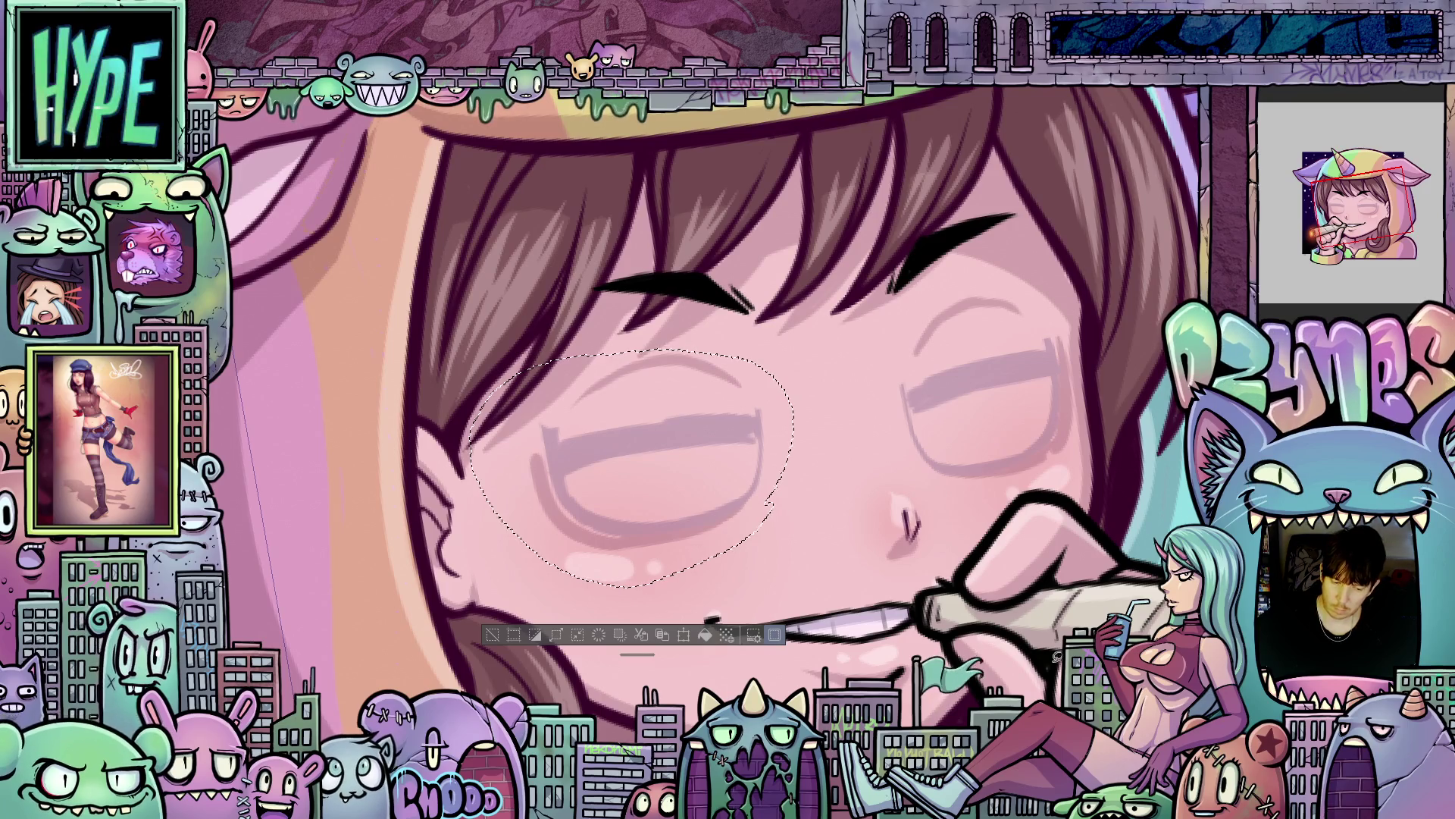
left_click(595, 634)
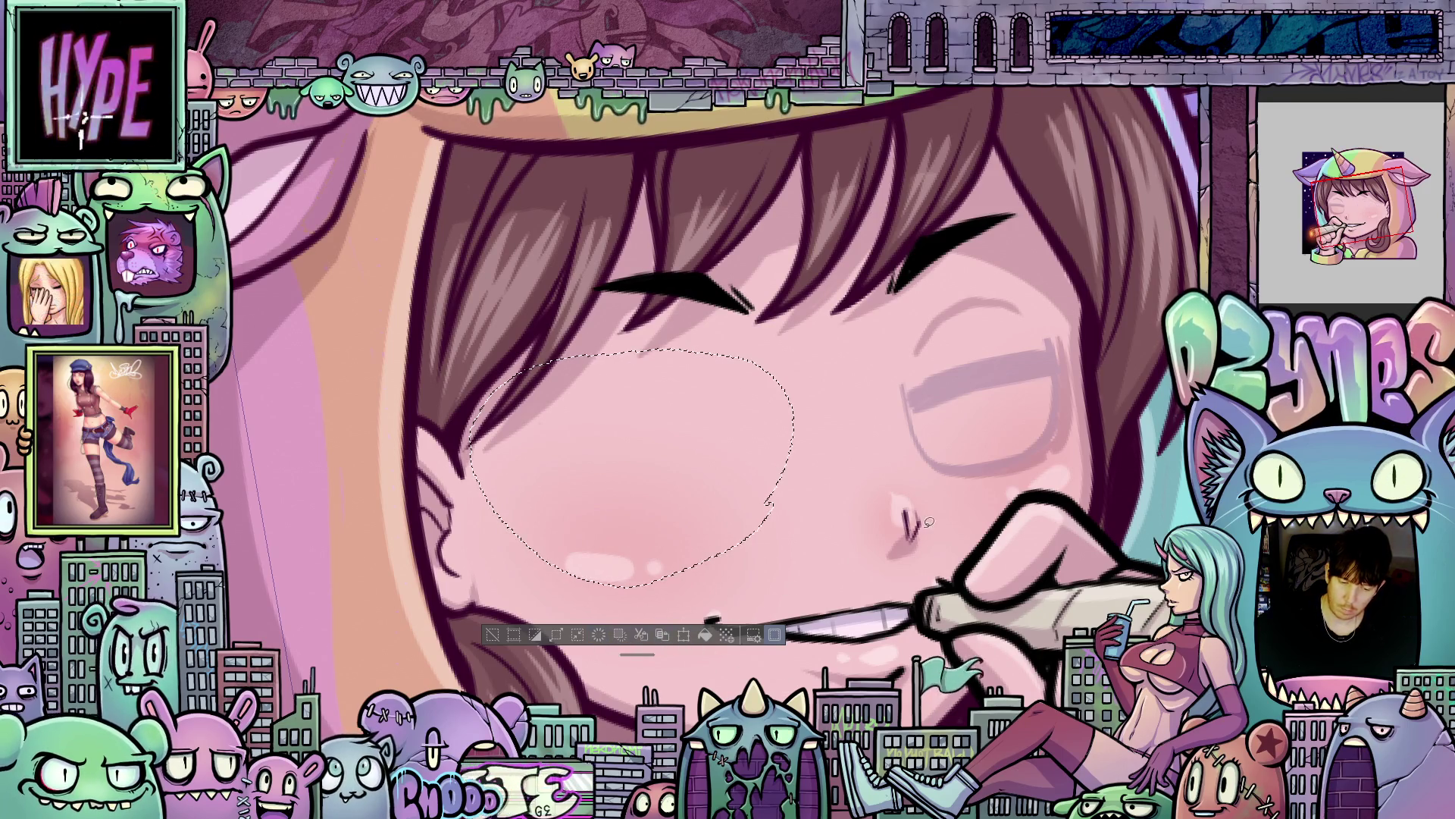
mouse_move(971, 490)
left_mouse_down()
mouse_move(1080, 443)
mouse_move(1089, 349)
mouse_move(933, 292)
mouse_move(970, 499)
left_mouse_up()
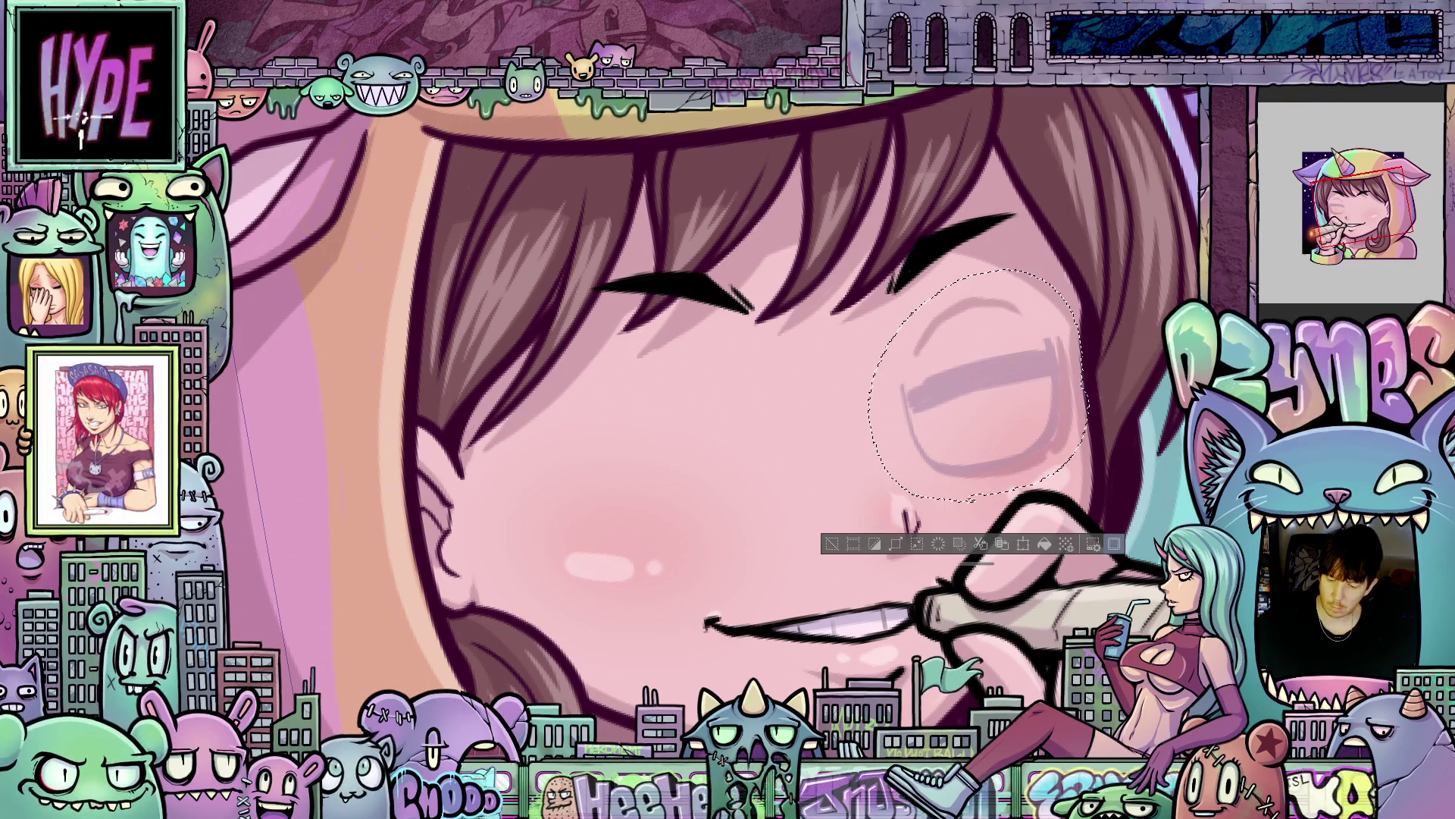
key("Delete")
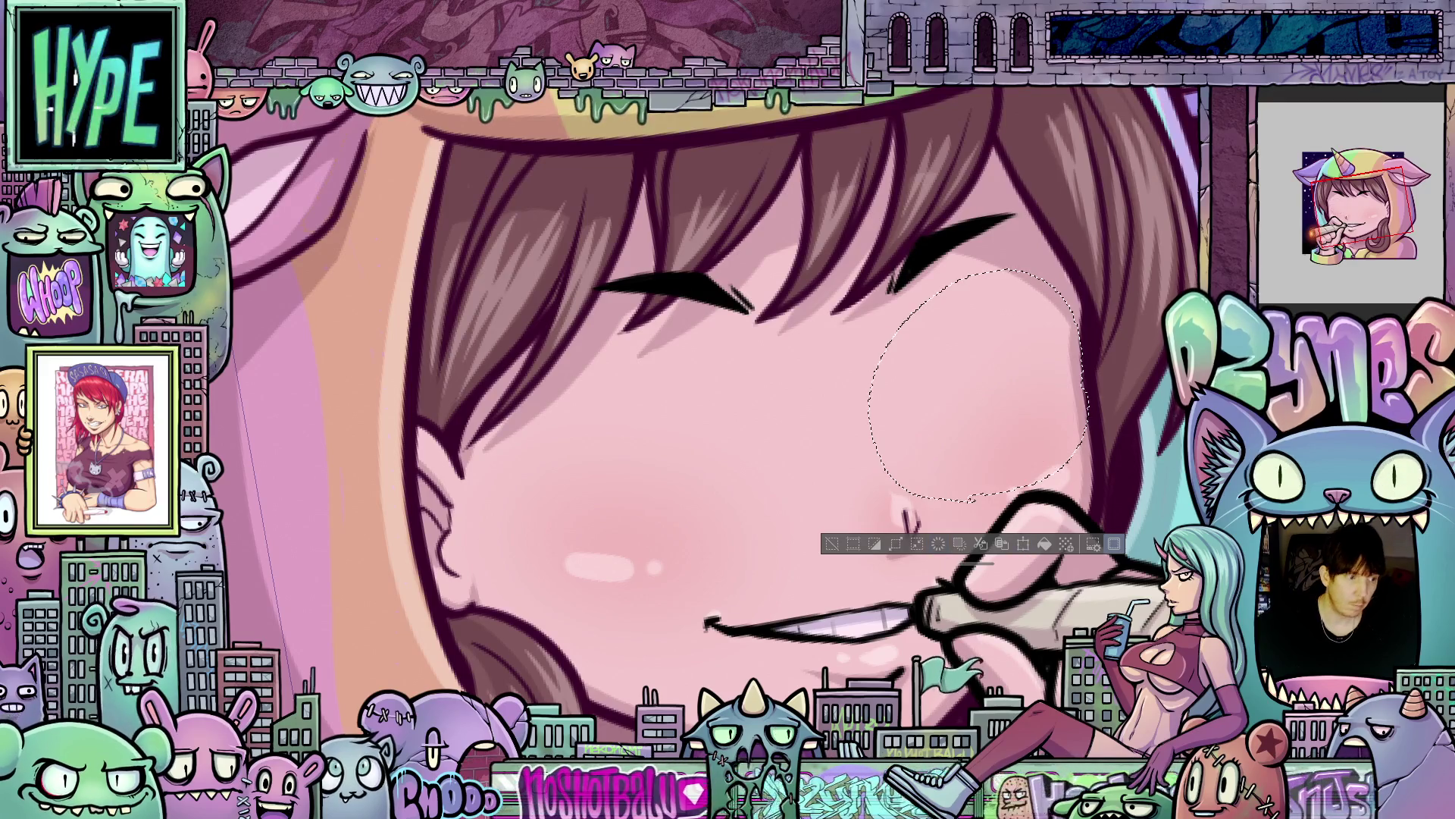
key("ctrl+d")
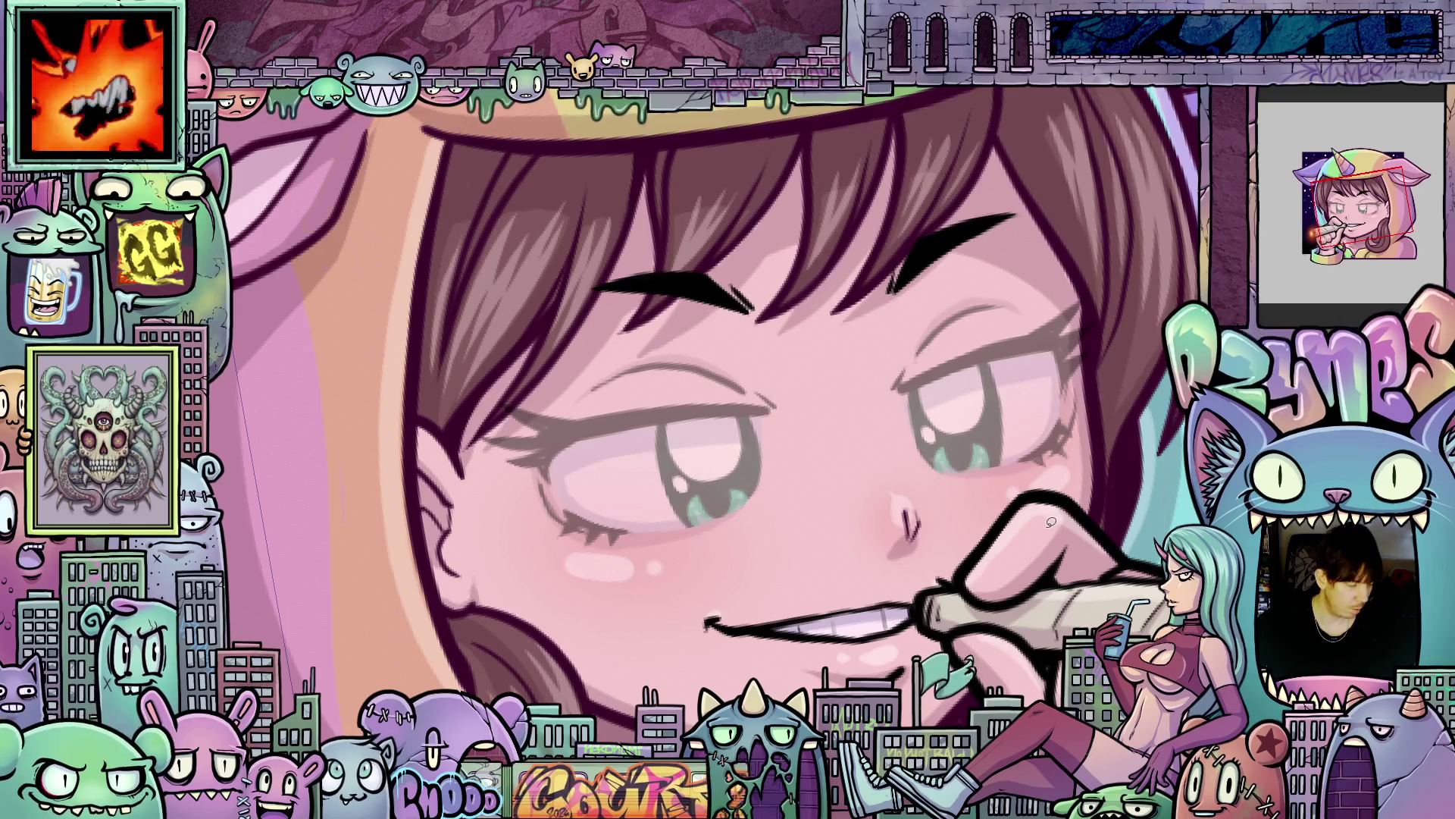
Ink the lid line over the right eye, extending it up and to the right.
mouse_move(1091, 555)
left_mouse_down()
mouse_move(932, 410)
mouse_move(1009, 360)
left_mouse_up()
mouse_move(928, 401)
left_mouse_down()
mouse_move(1016, 352)
mouse_move(1004, 359)
left_mouse_up()
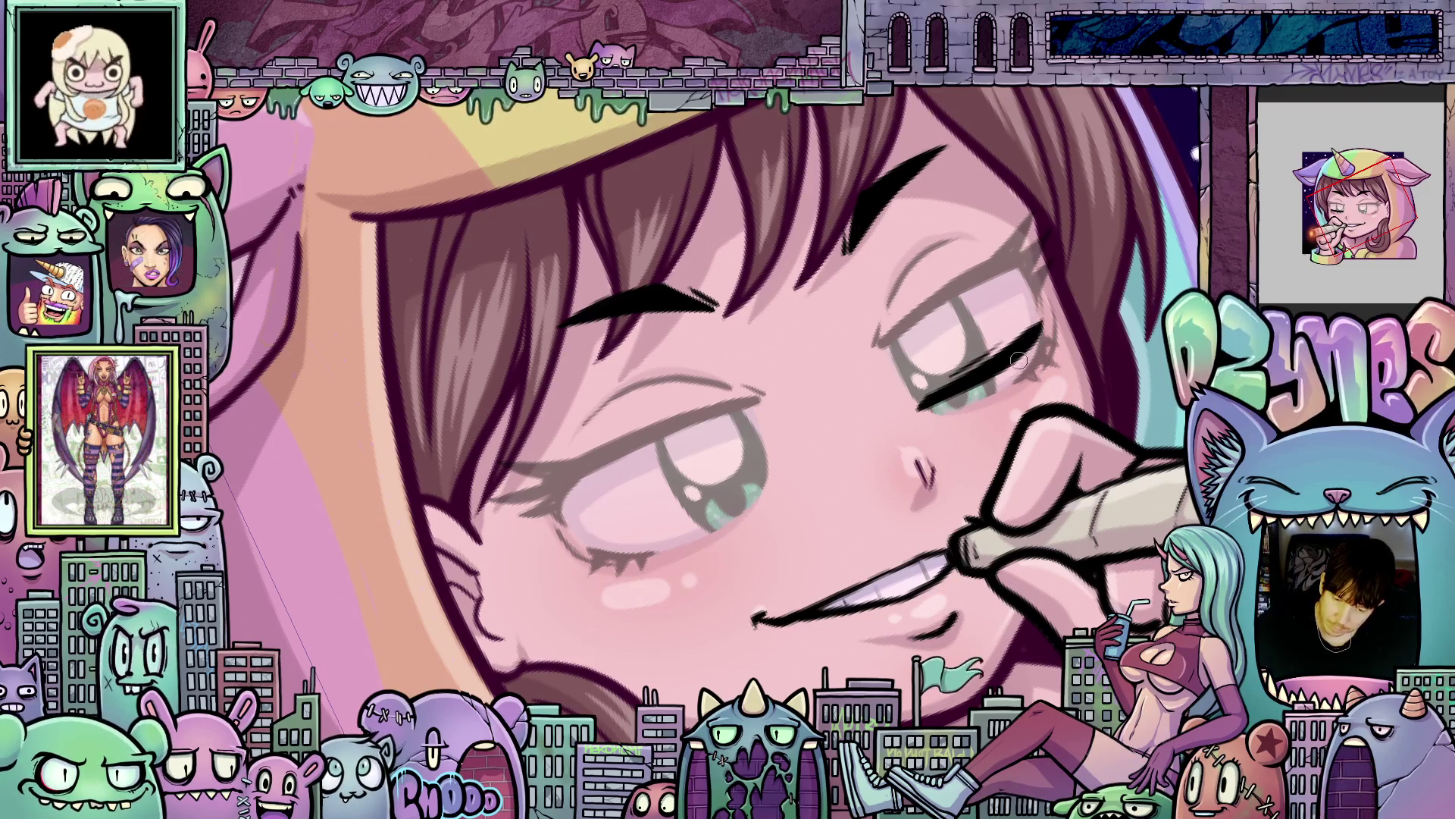
left_click_drag(1037, 434, 1010, 498)
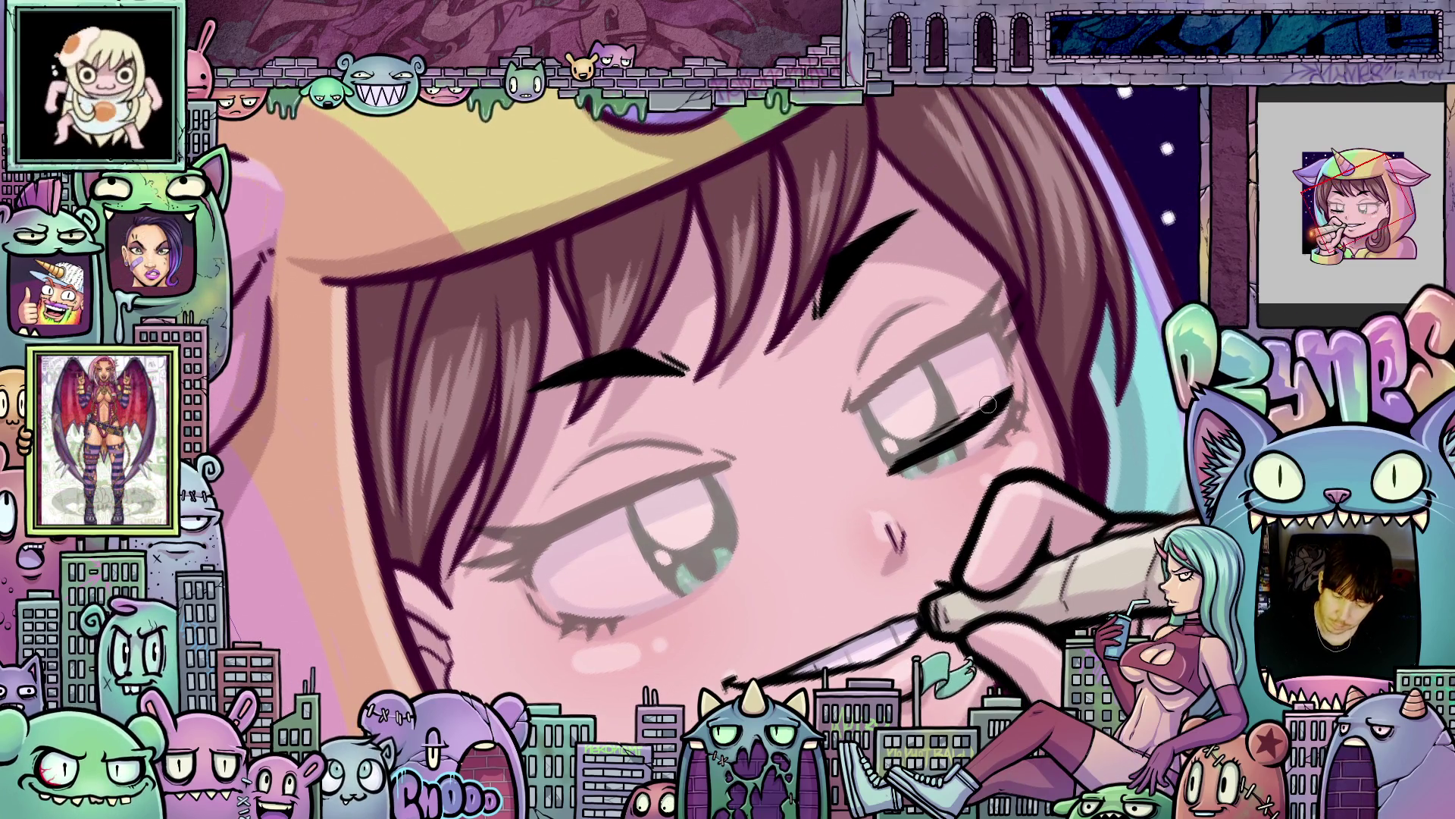
left_click_drag(991, 402, 1017, 355)
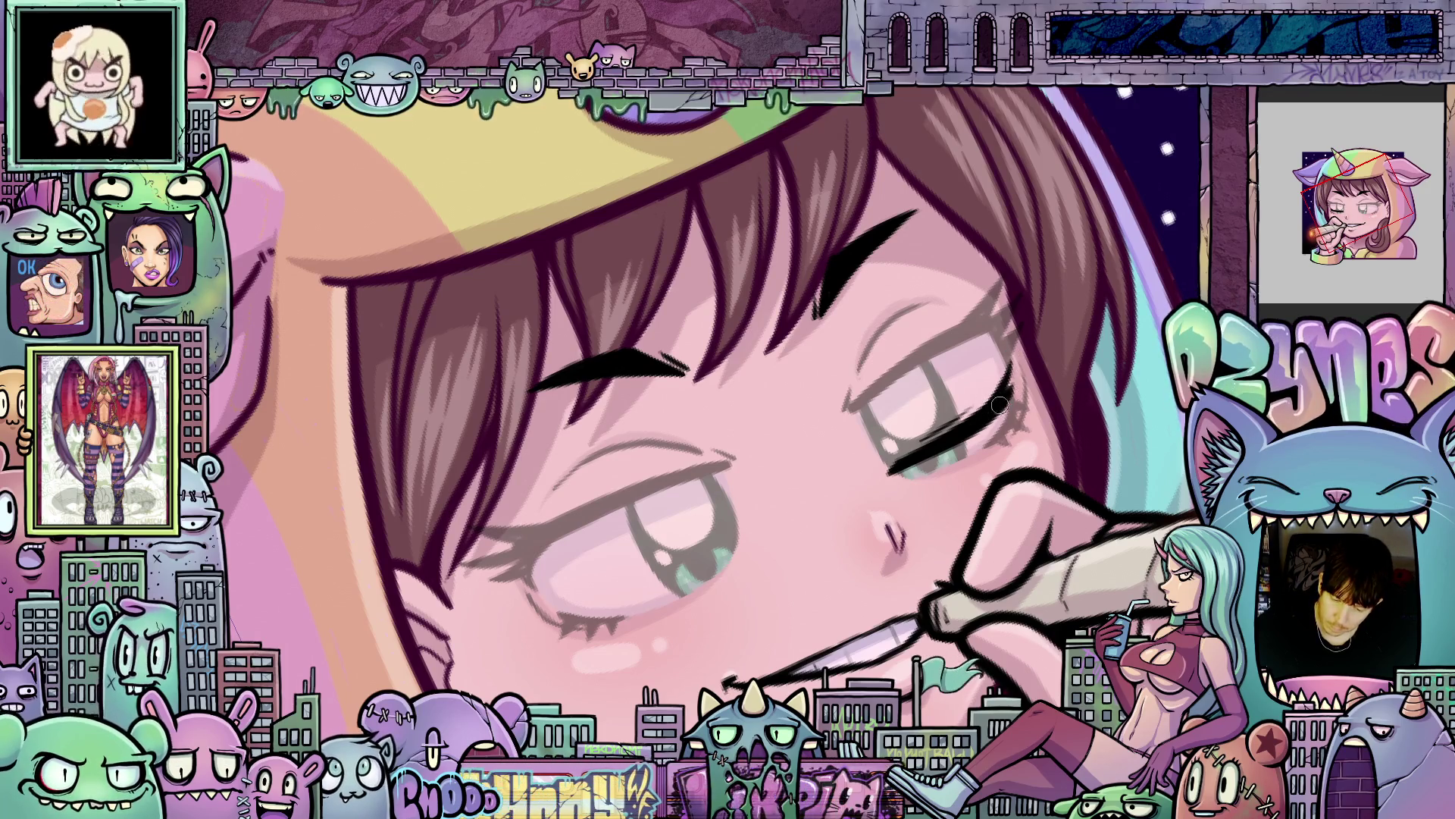
Rotate and mirror the canvas view, then ink a dark lid stroke across the eye.
left_click_drag(989, 416, 852, 570)
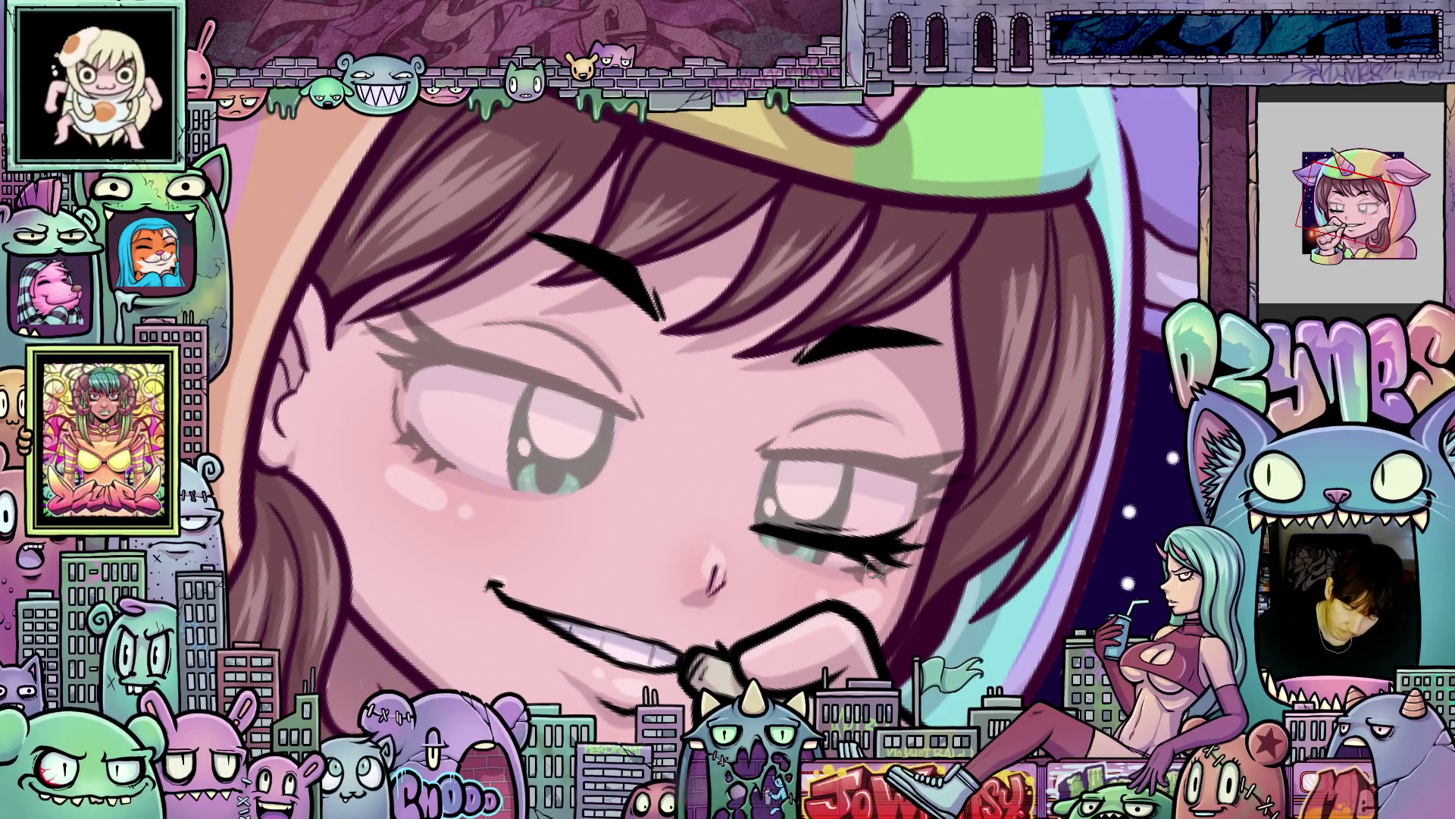
left_click_drag(1005, 632, 881, 387)
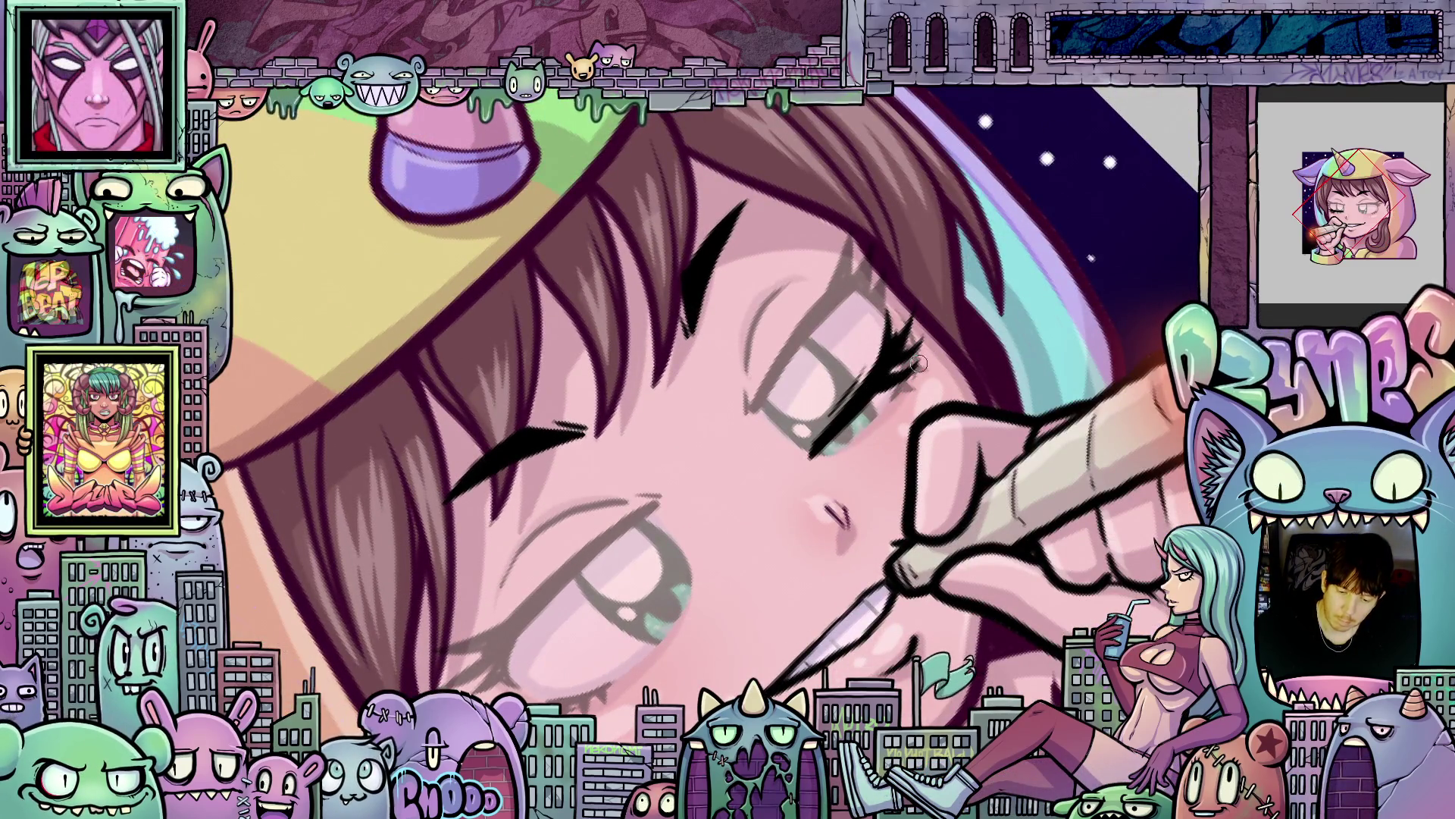
mouse_move(842, 438)
left_mouse_down()
mouse_move(1008, 453)
mouse_move(926, 438)
left_mouse_up()
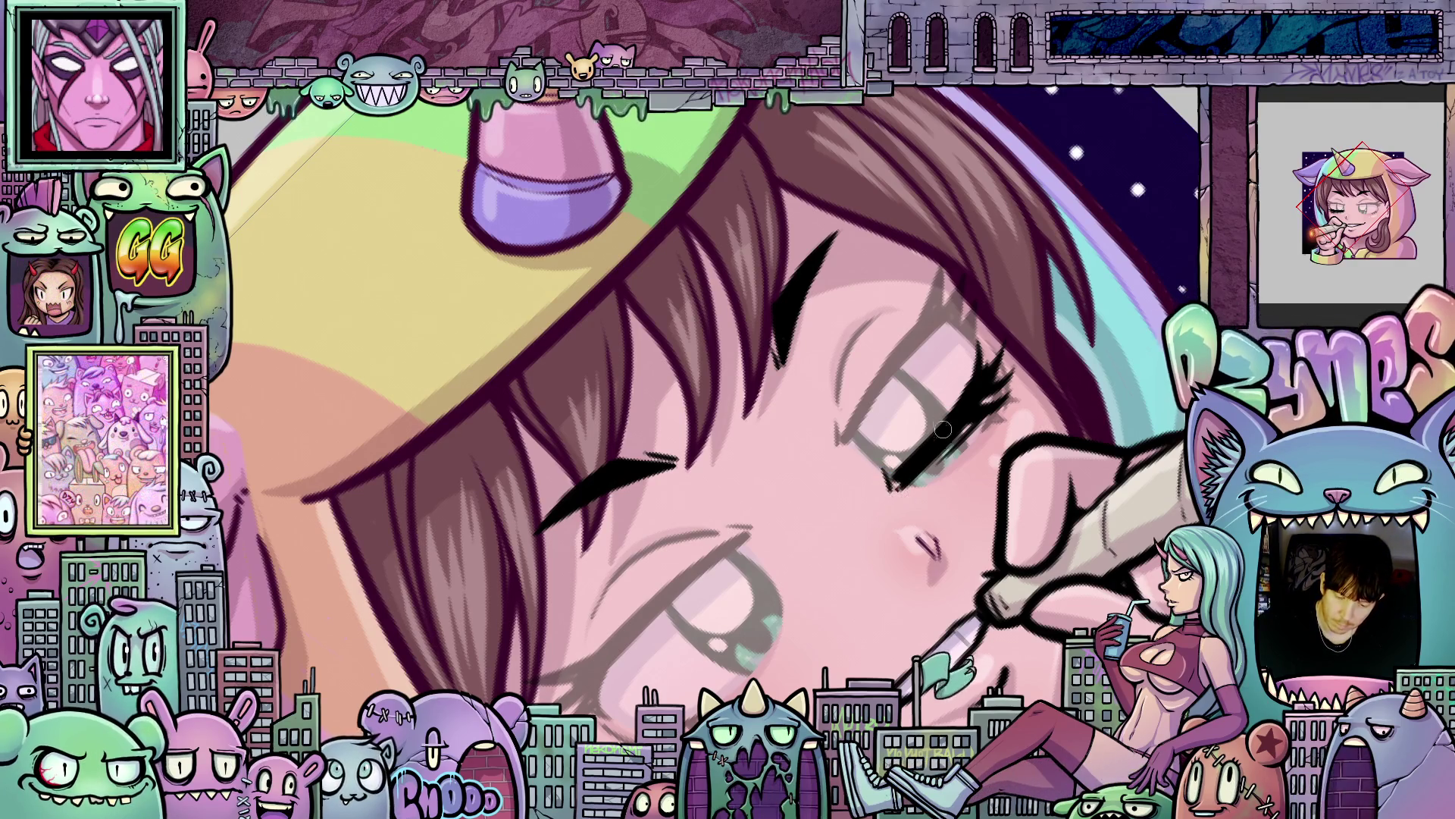
mouse_move(949, 414)
left_mouse_down()
mouse_move(978, 462)
mouse_move(963, 507)
mouse_move(918, 517)
mouse_move(1134, 387)
mouse_move(925, 381)
left_mouse_up()
key("m")
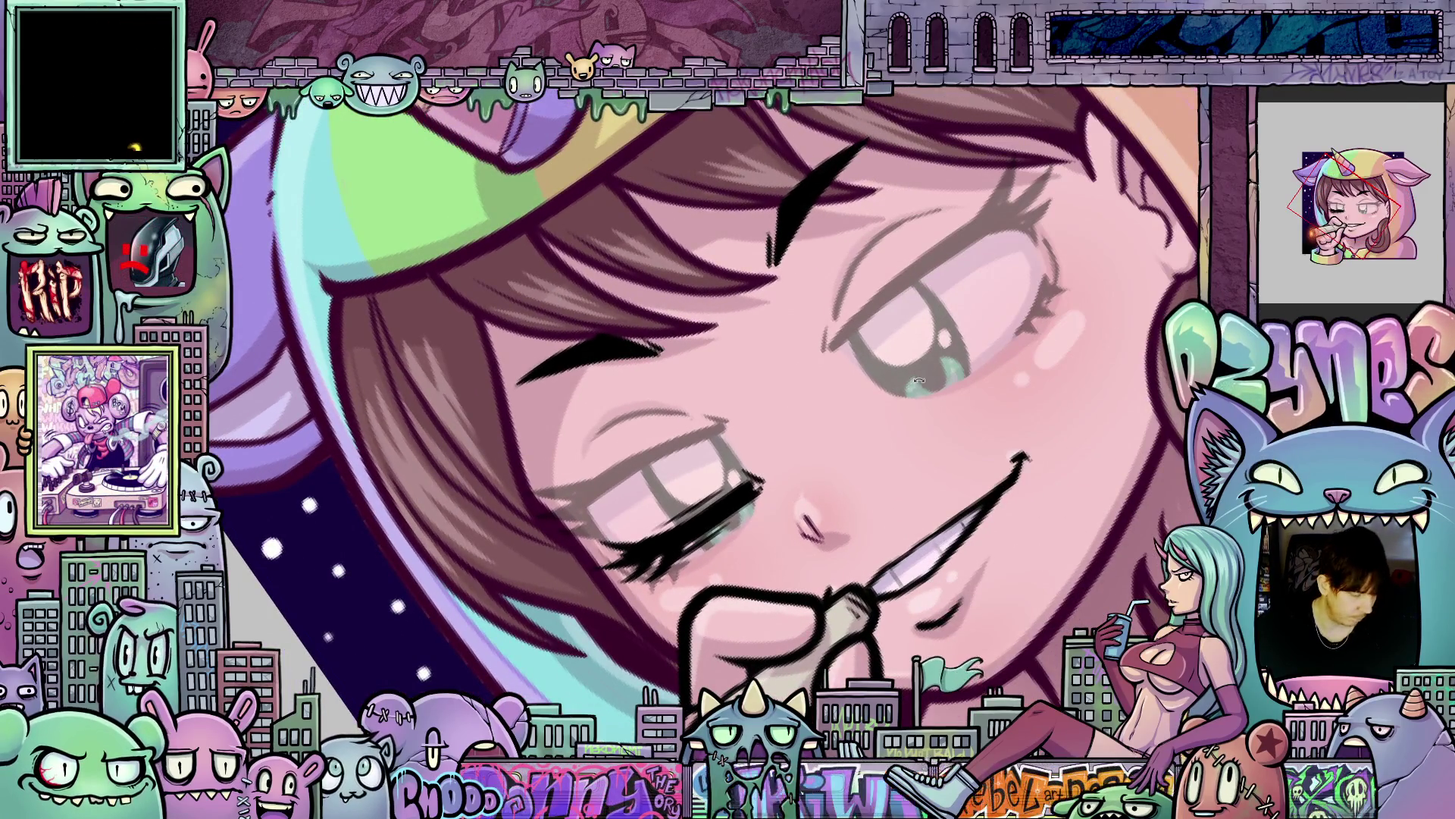
left_click_drag(893, 384, 984, 319)
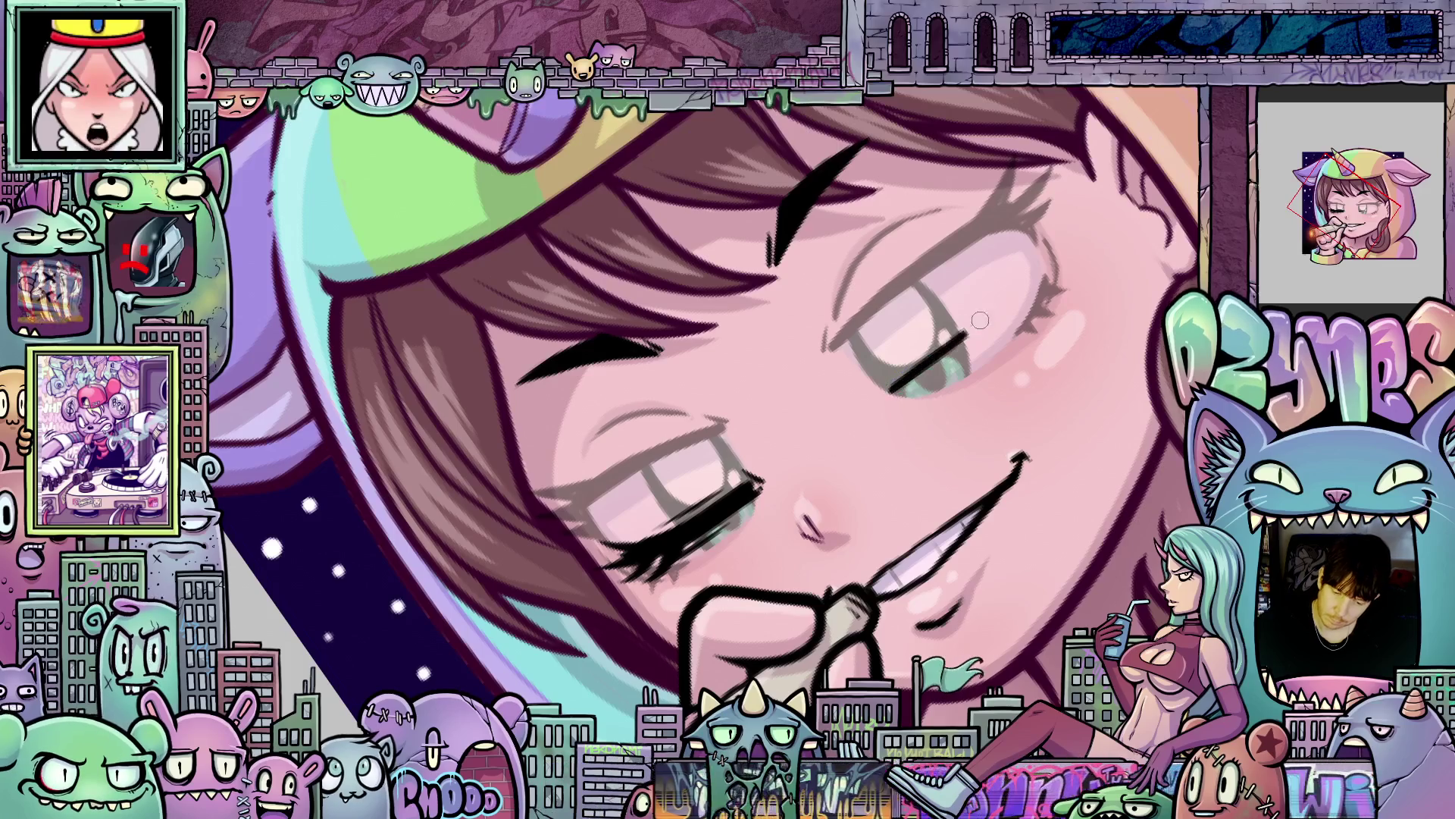
Lengthen and thicken the eyelid stroke and add a stroke at the eye's outer corner.
mouse_move(915, 369)
left_mouse_down()
mouse_move(1046, 262)
mouse_move(900, 387)
mouse_move(1012, 304)
left_mouse_up()
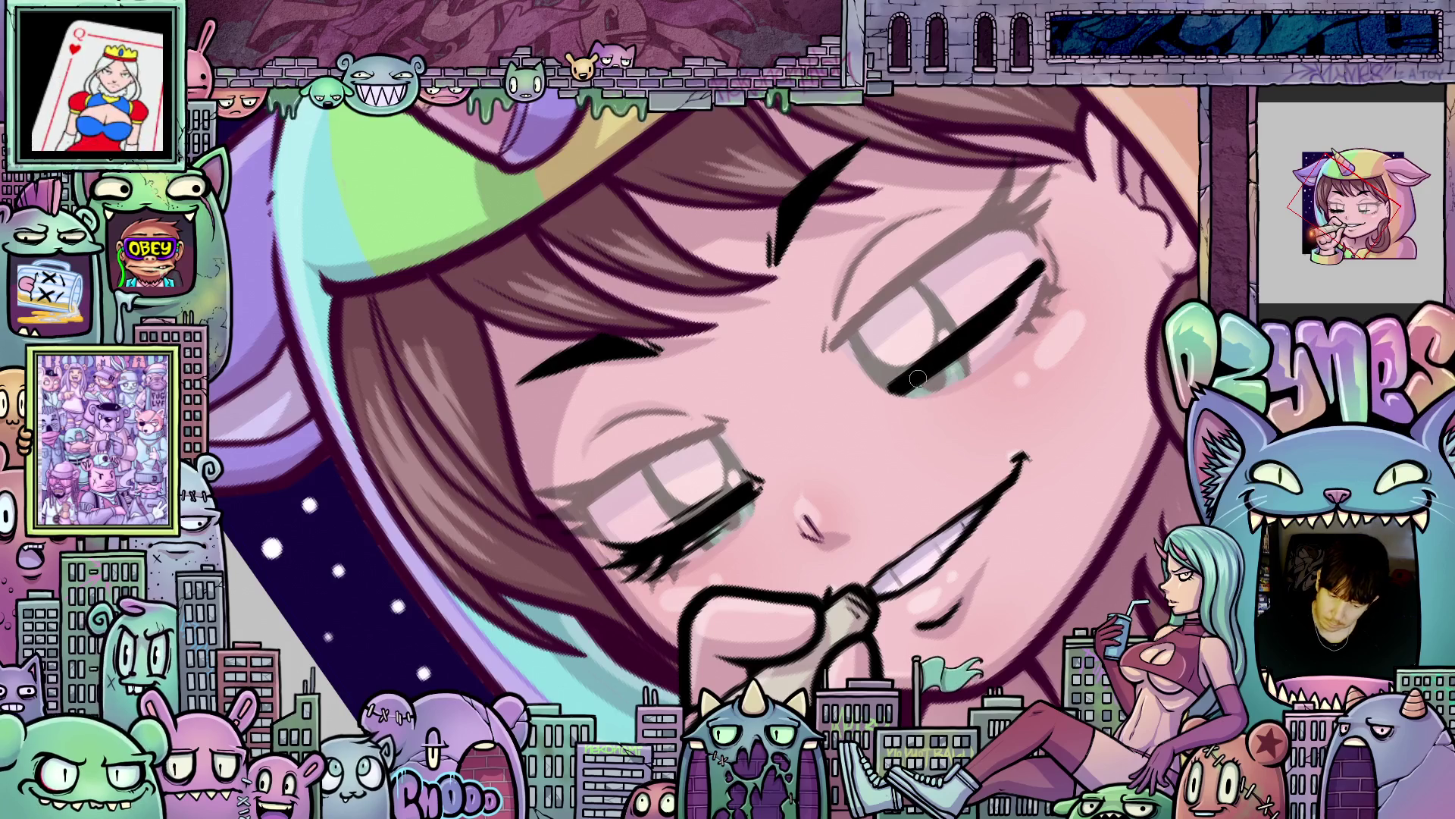
left_click_drag(918, 382, 1045, 269)
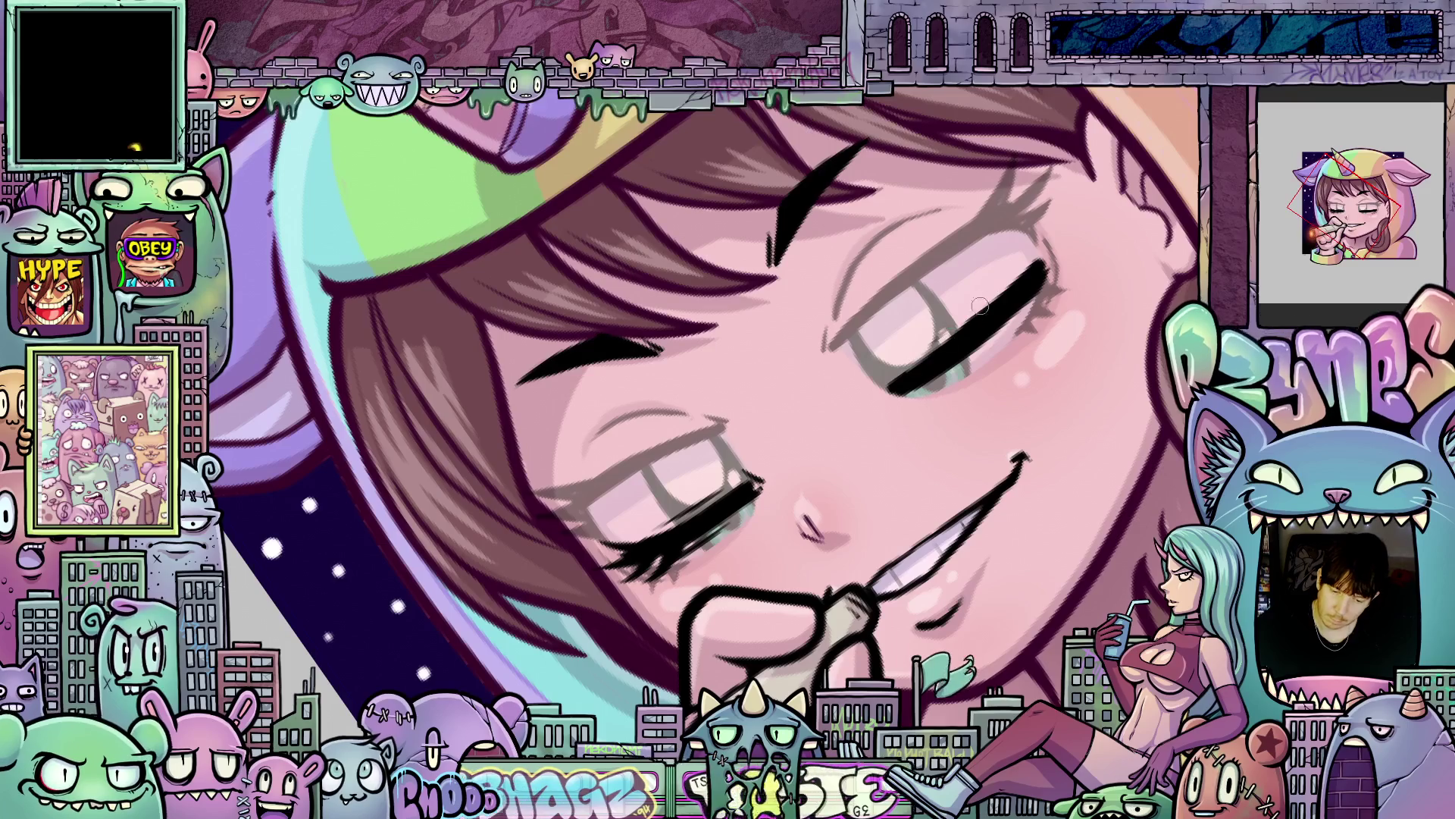
left_click_drag(1028, 286, 998, 366)
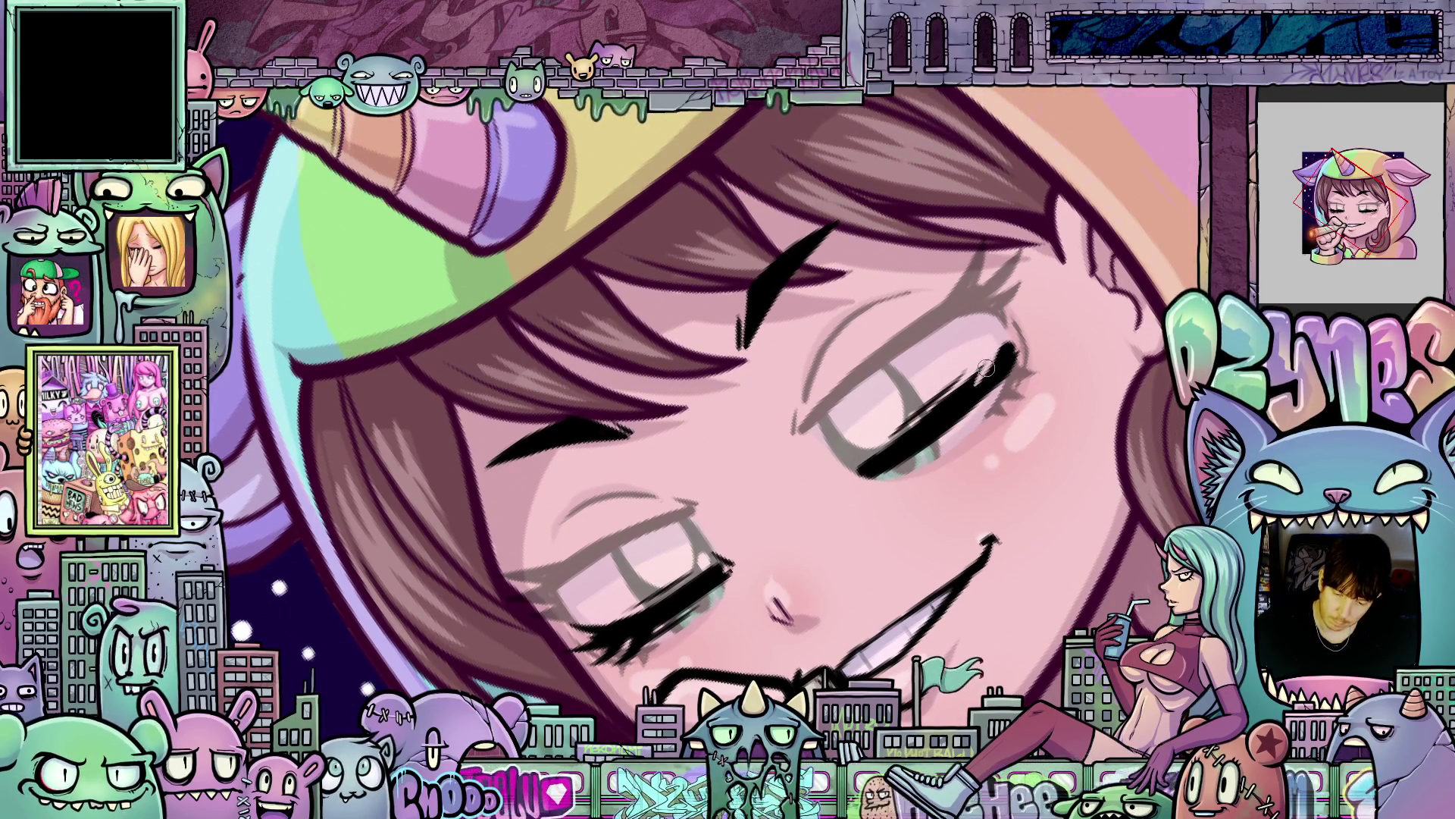
mouse_move(999, 334)
left_mouse_down()
mouse_move(1016, 304)
mouse_move(1010, 351)
left_mouse_up()
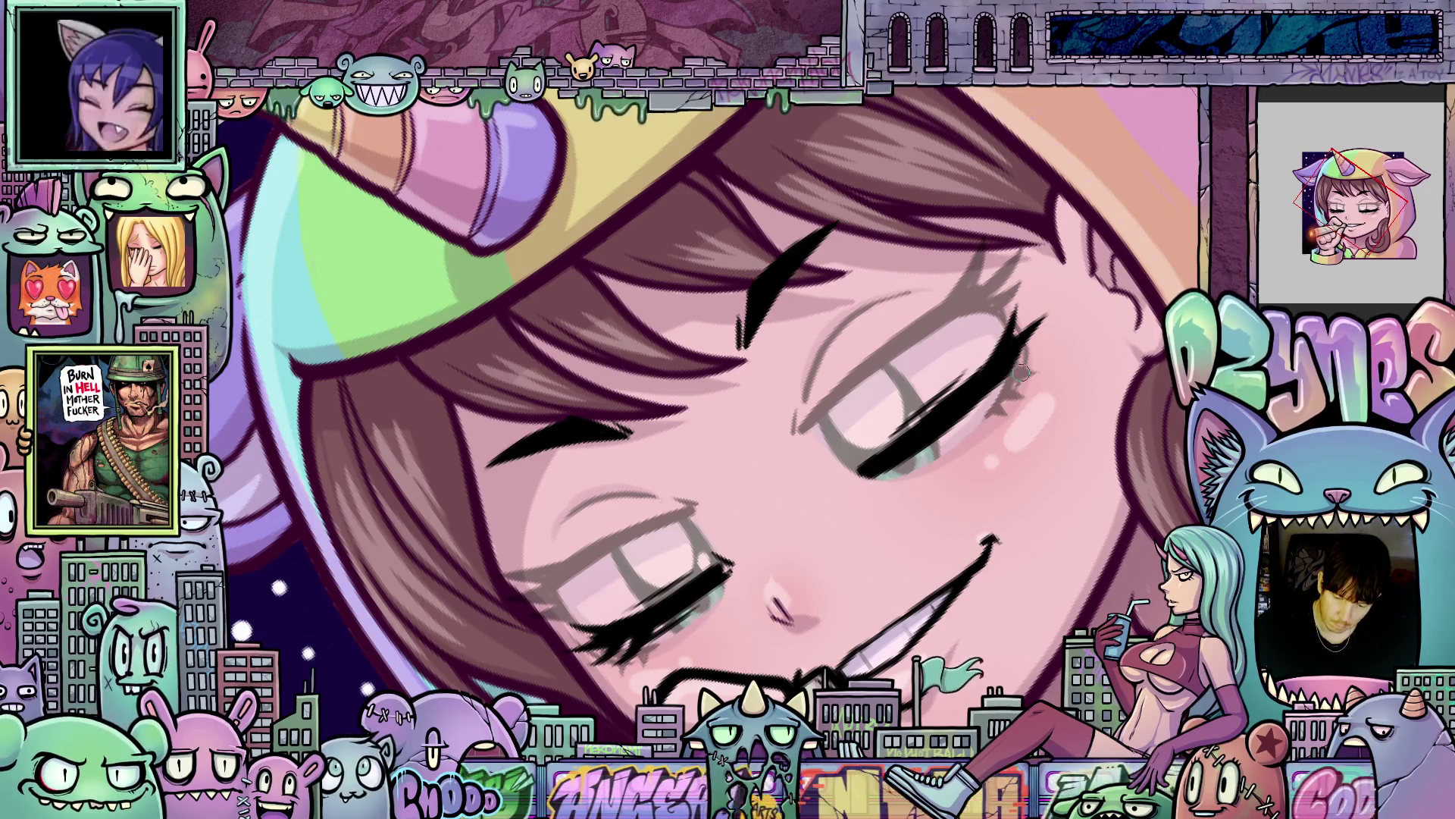
Straighten and zoom the view, then lasso-select the right eyebrow.
left_click_drag(1053, 488, 928, 351)
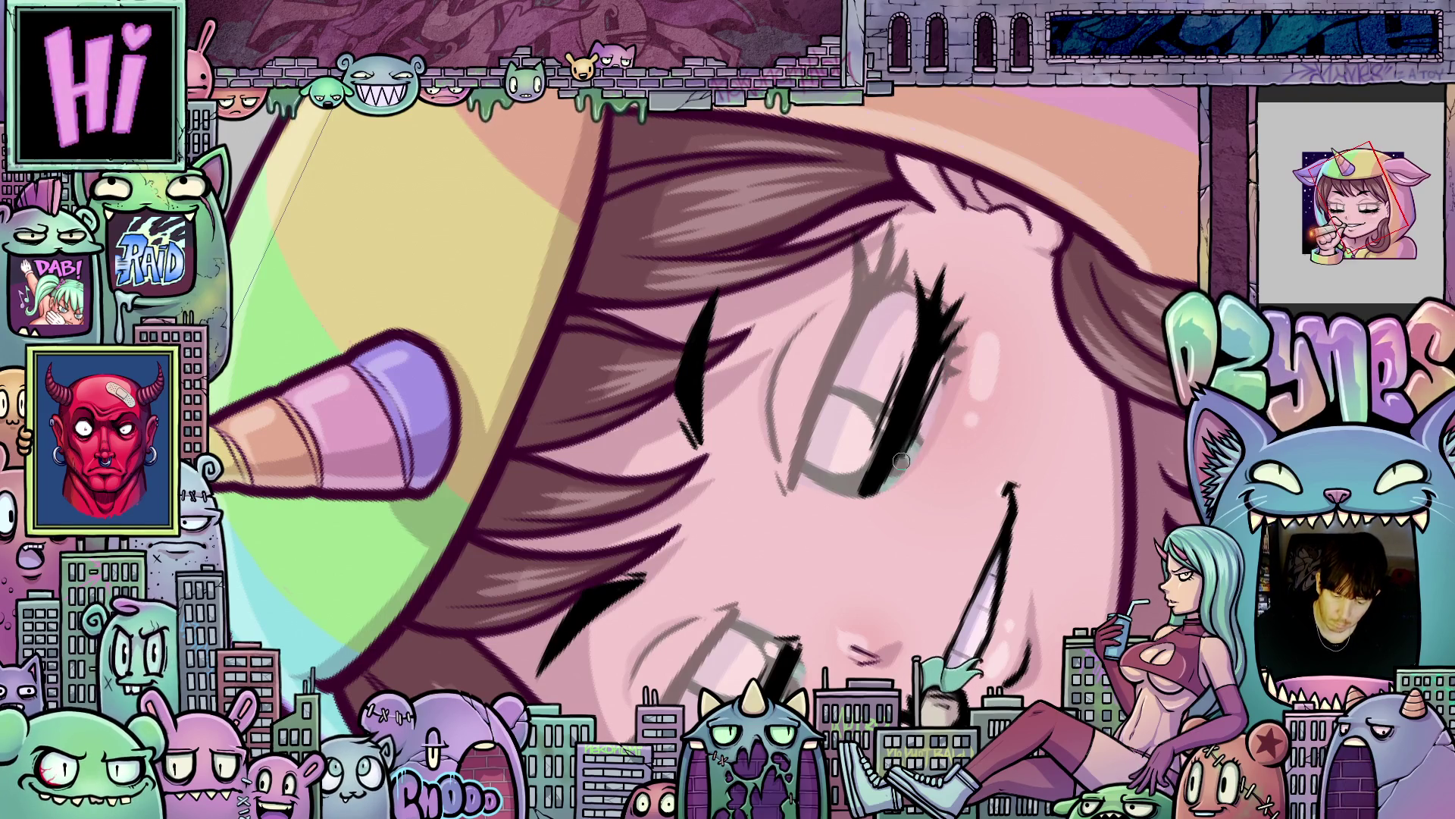
key("Escape")
left_click_drag(864, 516, 891, 446)
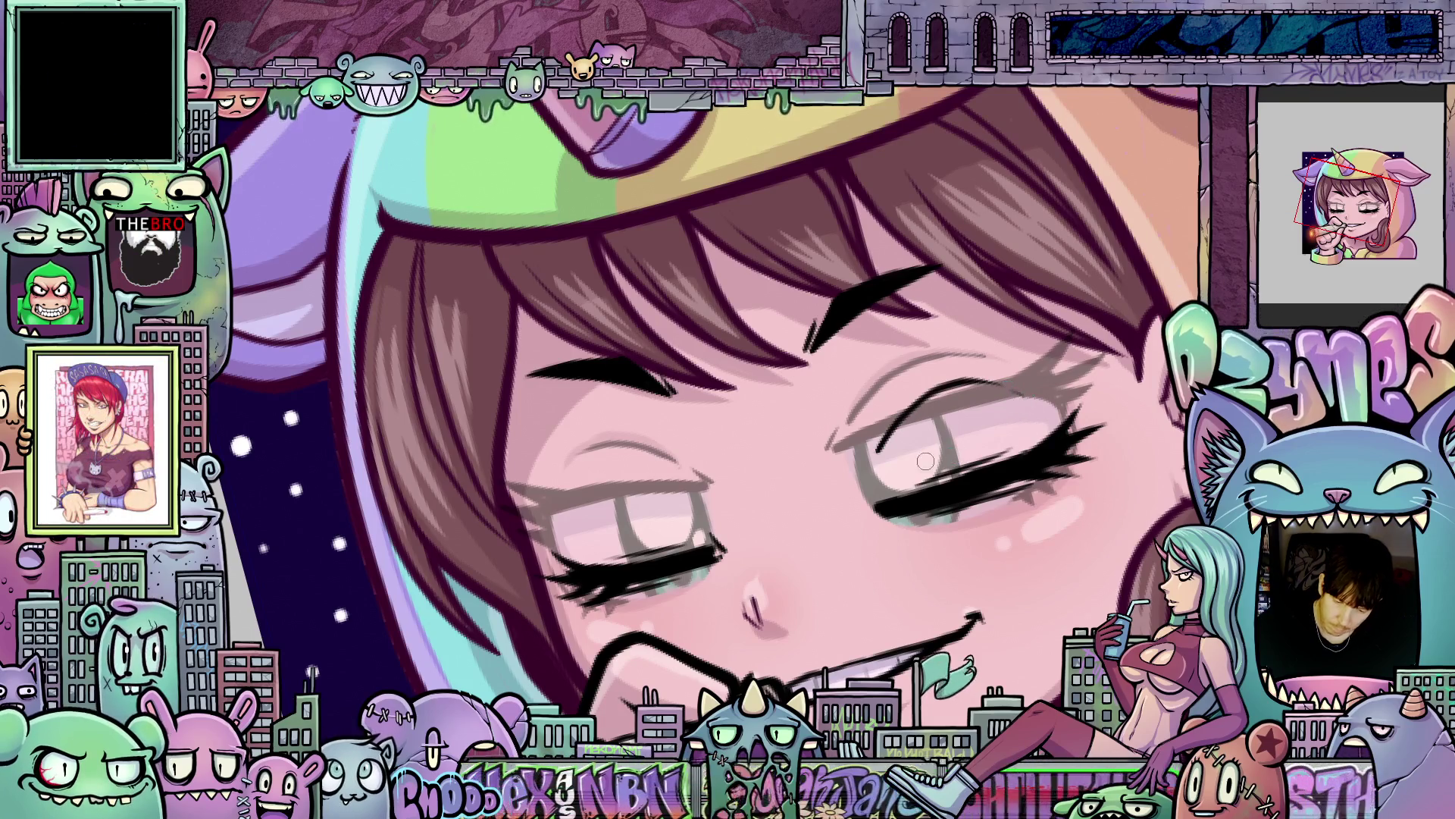
mouse_move(896, 523)
left_mouse_down()
mouse_move(1027, 440)
mouse_move(1038, 561)
mouse_move(1142, 370)
mouse_move(838, 422)
left_mouse_up()
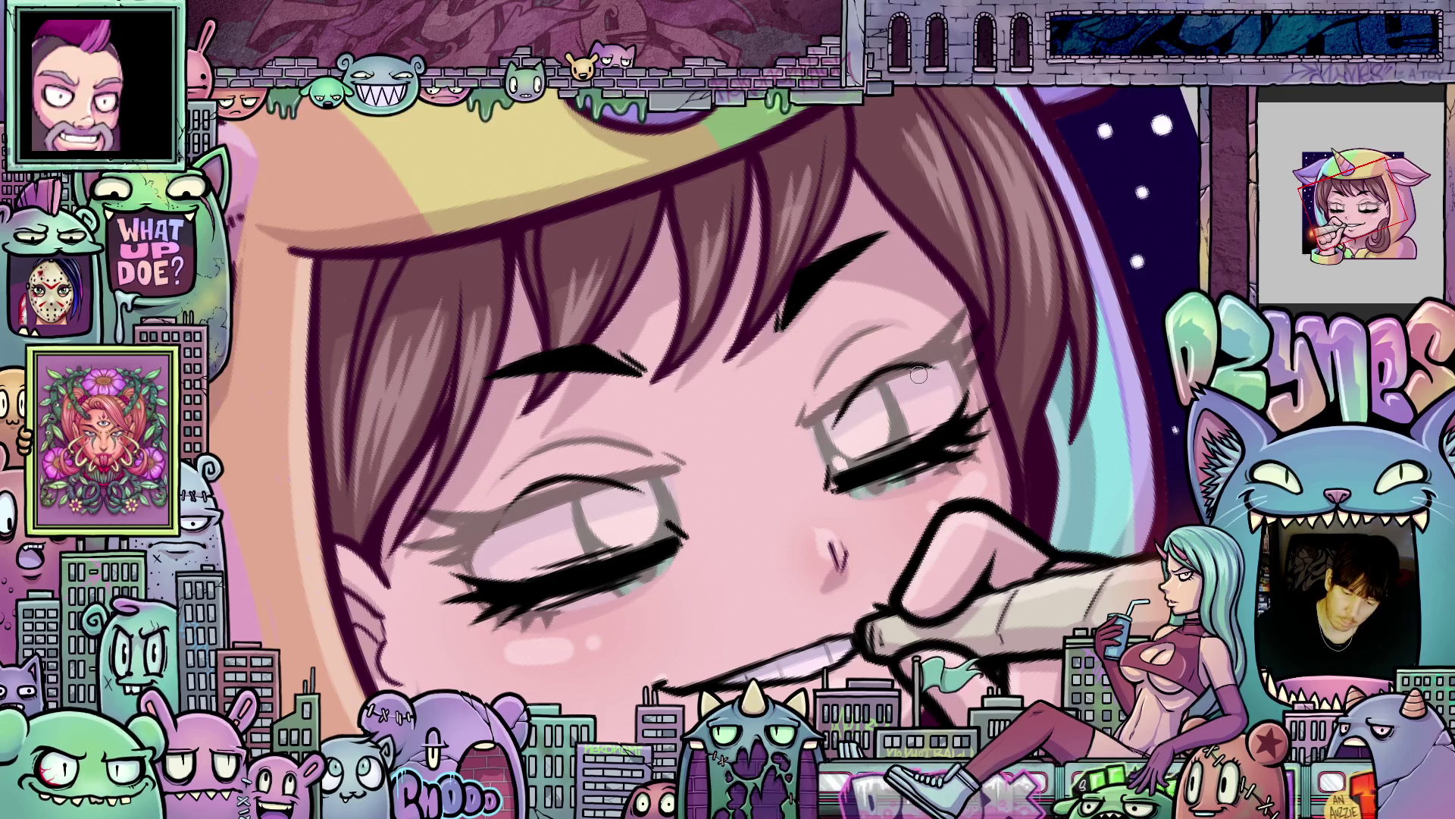
left_click_drag(934, 372, 1047, 498)
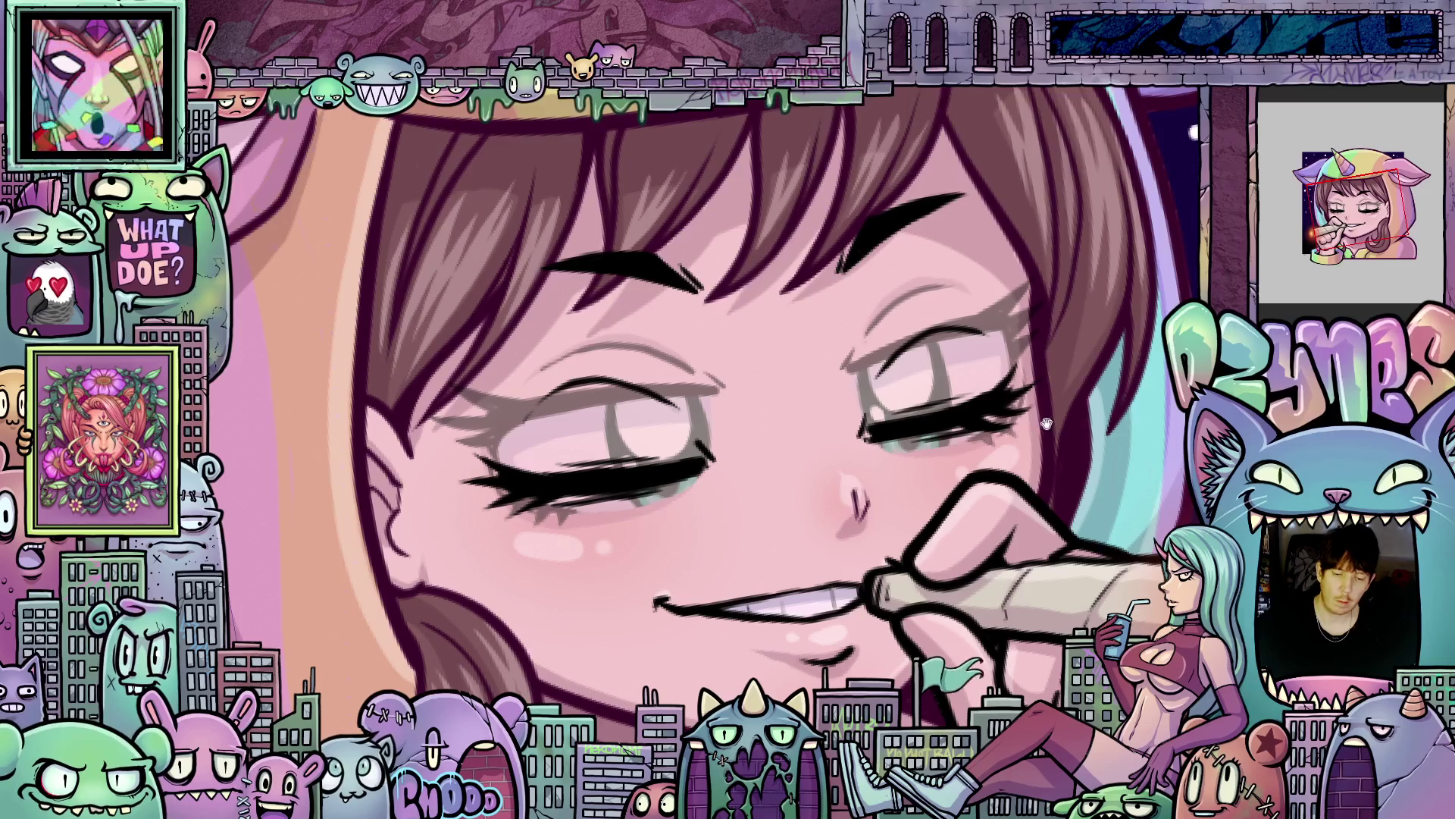
left_click_drag(1046, 423, 955, 498)
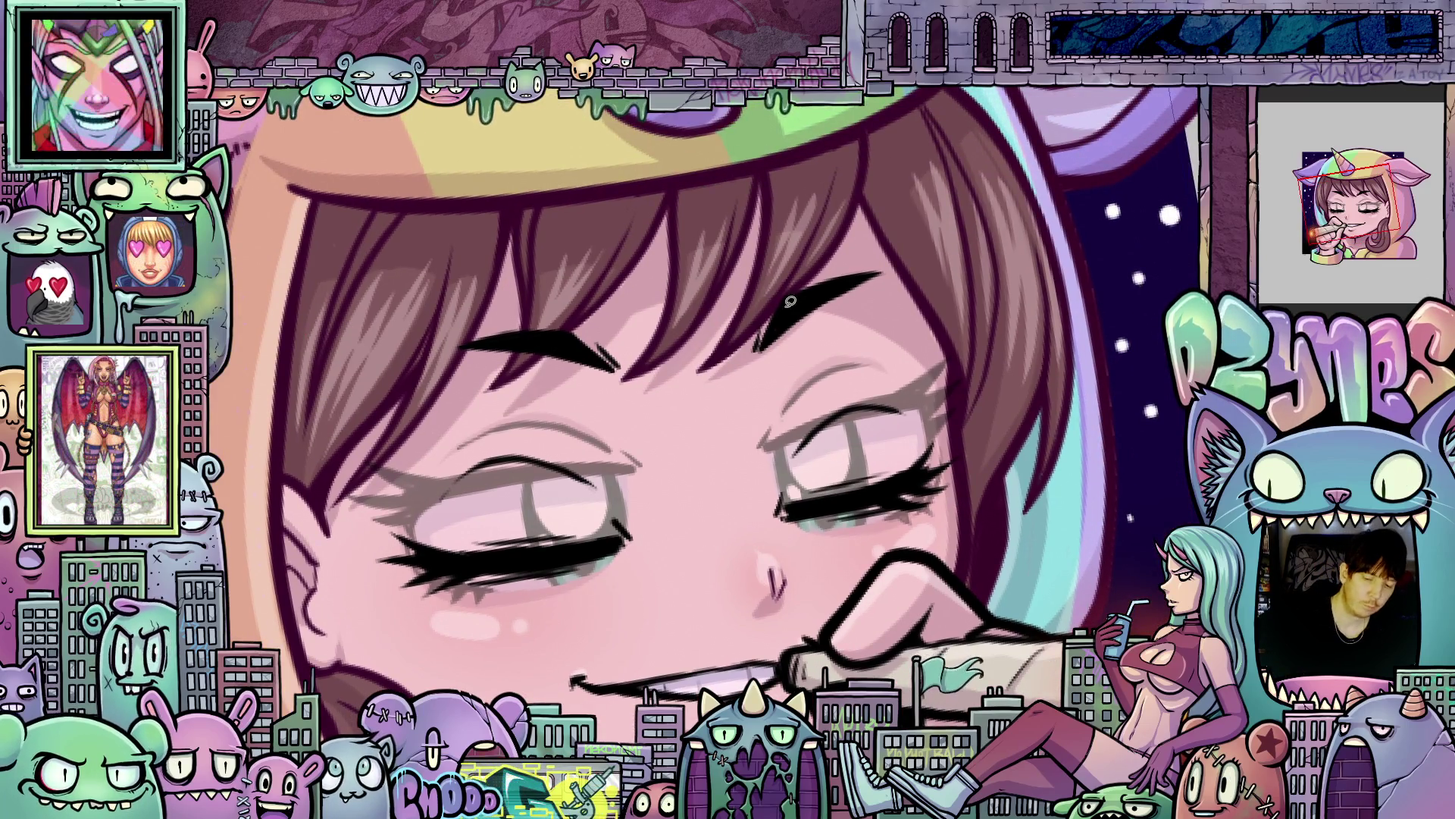
mouse_move(751, 356)
left_mouse_down()
mouse_move(891, 239)
mouse_move(749, 371)
left_mouse_up()
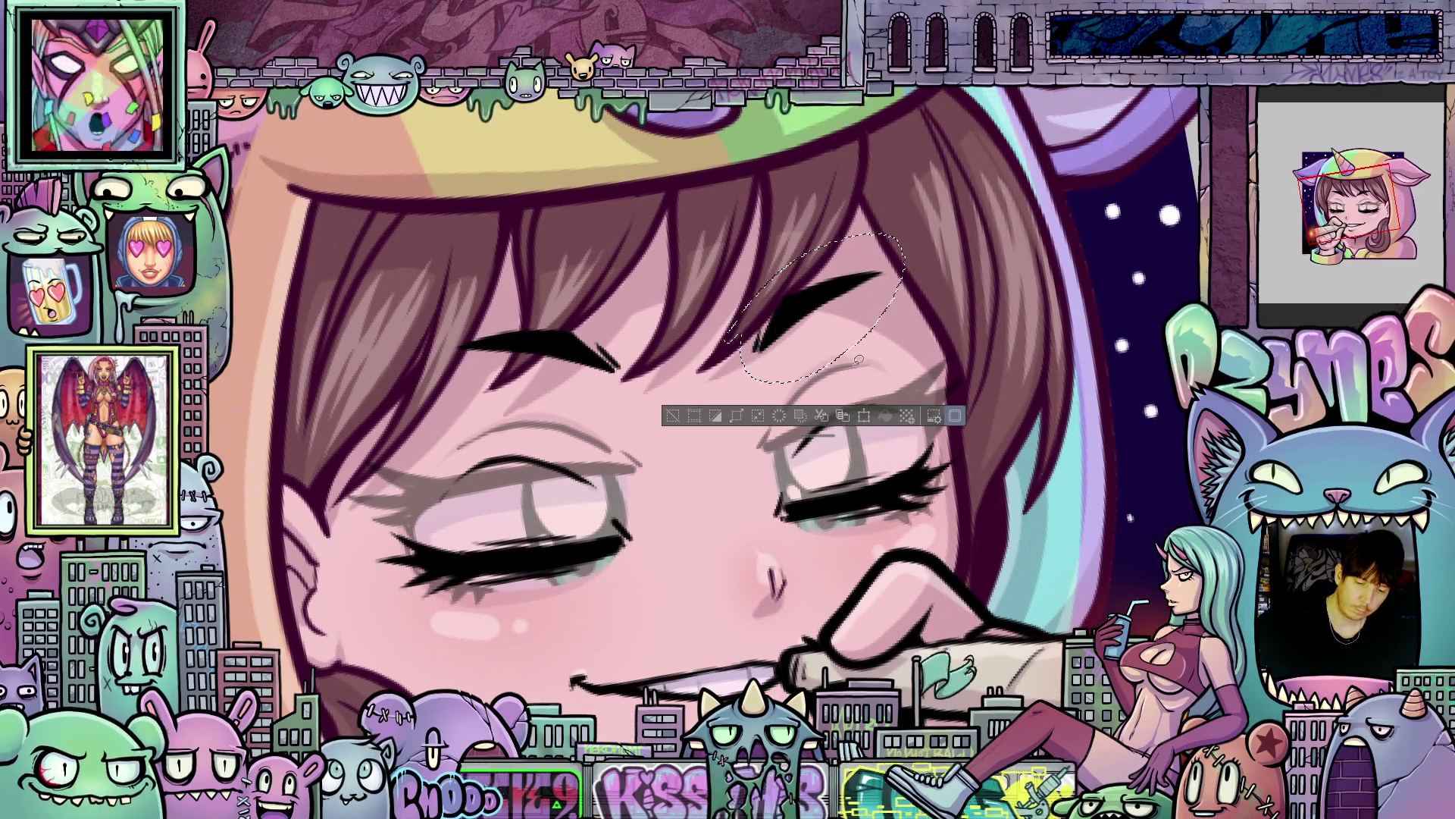
Transform the right eyebrow, nudging it slightly lower, and confirm.
left_click(863, 415)
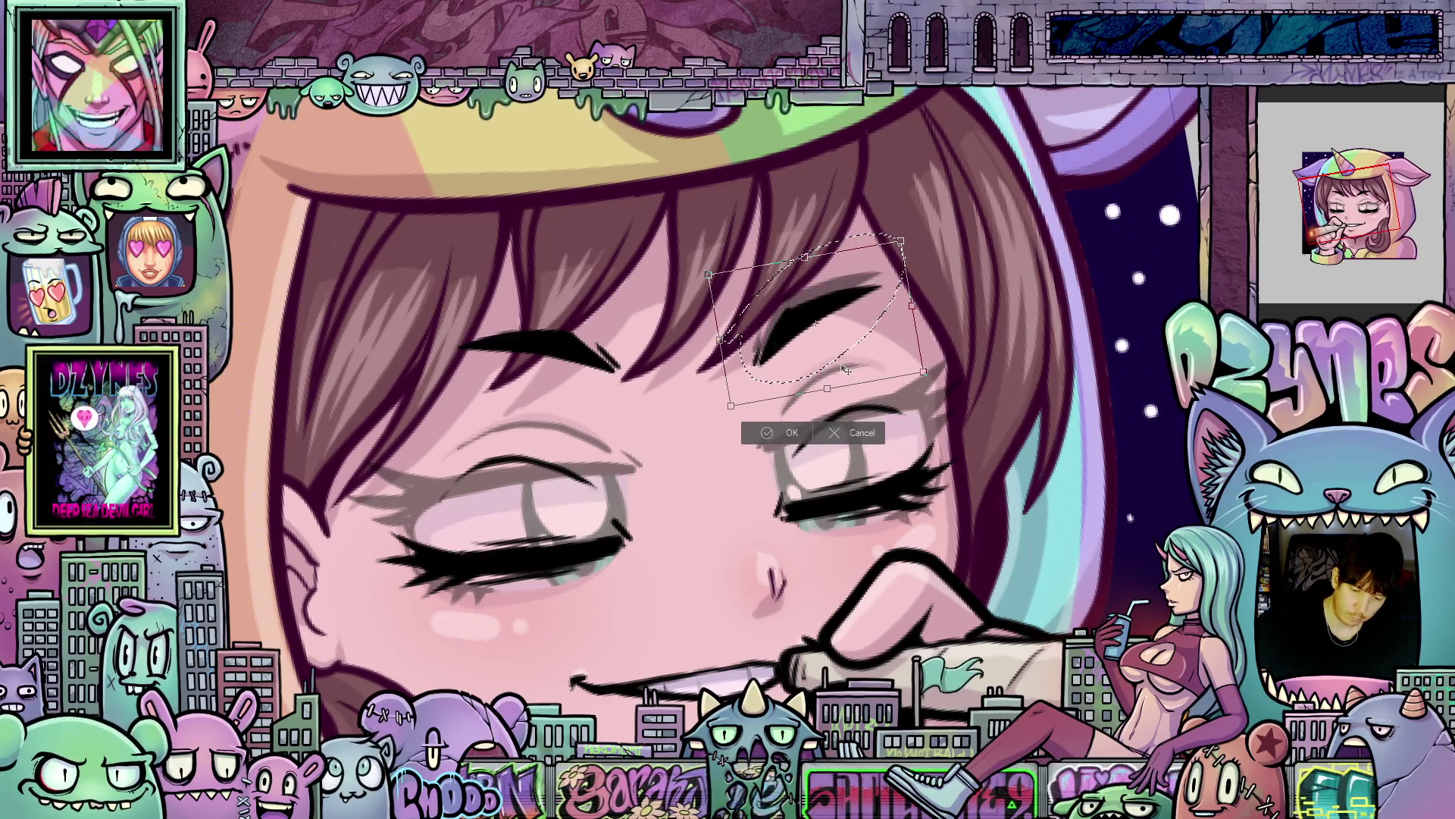
left_click_drag(846, 369, 848, 373)
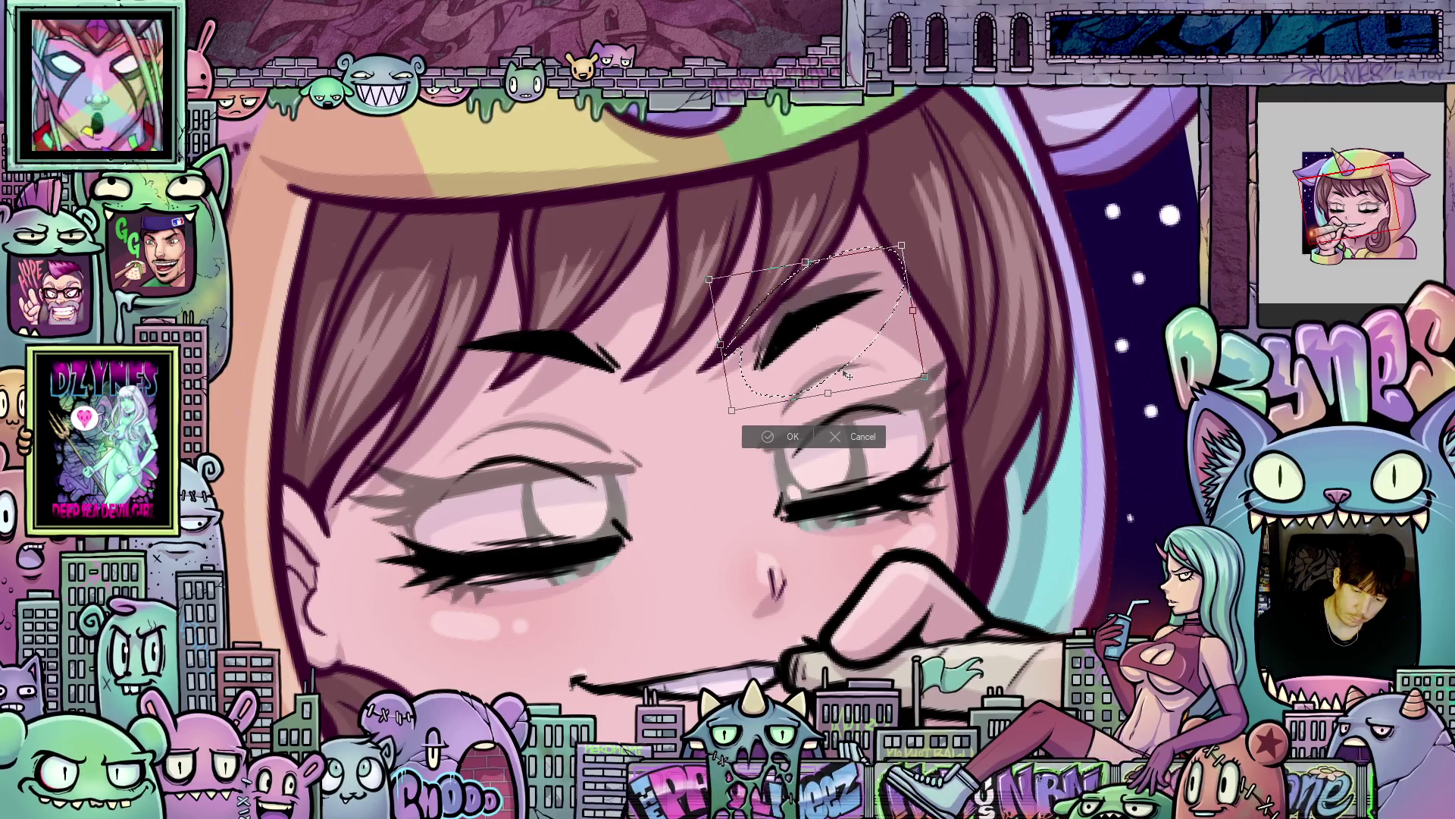
left_click(792, 437)
Lasso the left eyebrow, shift and tilt it with Ctrl+T, confirm, and deselect.
mouse_move(653, 353)
left_mouse_down()
mouse_move(447, 311)
mouse_move(651, 371)
left_mouse_up()
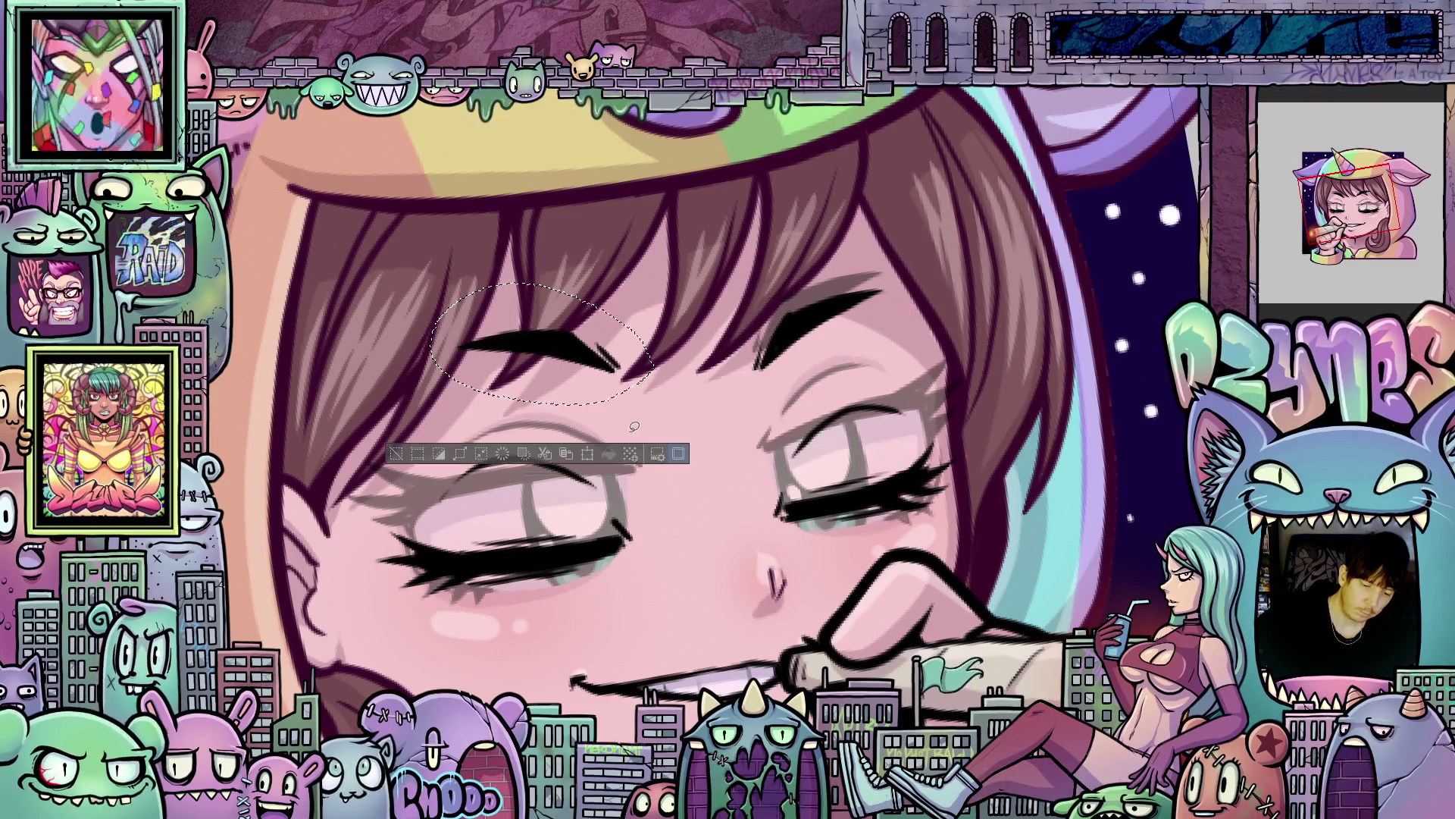
key("ctrl+t")
left_click_drag(599, 413, 619, 401)
key("Return")
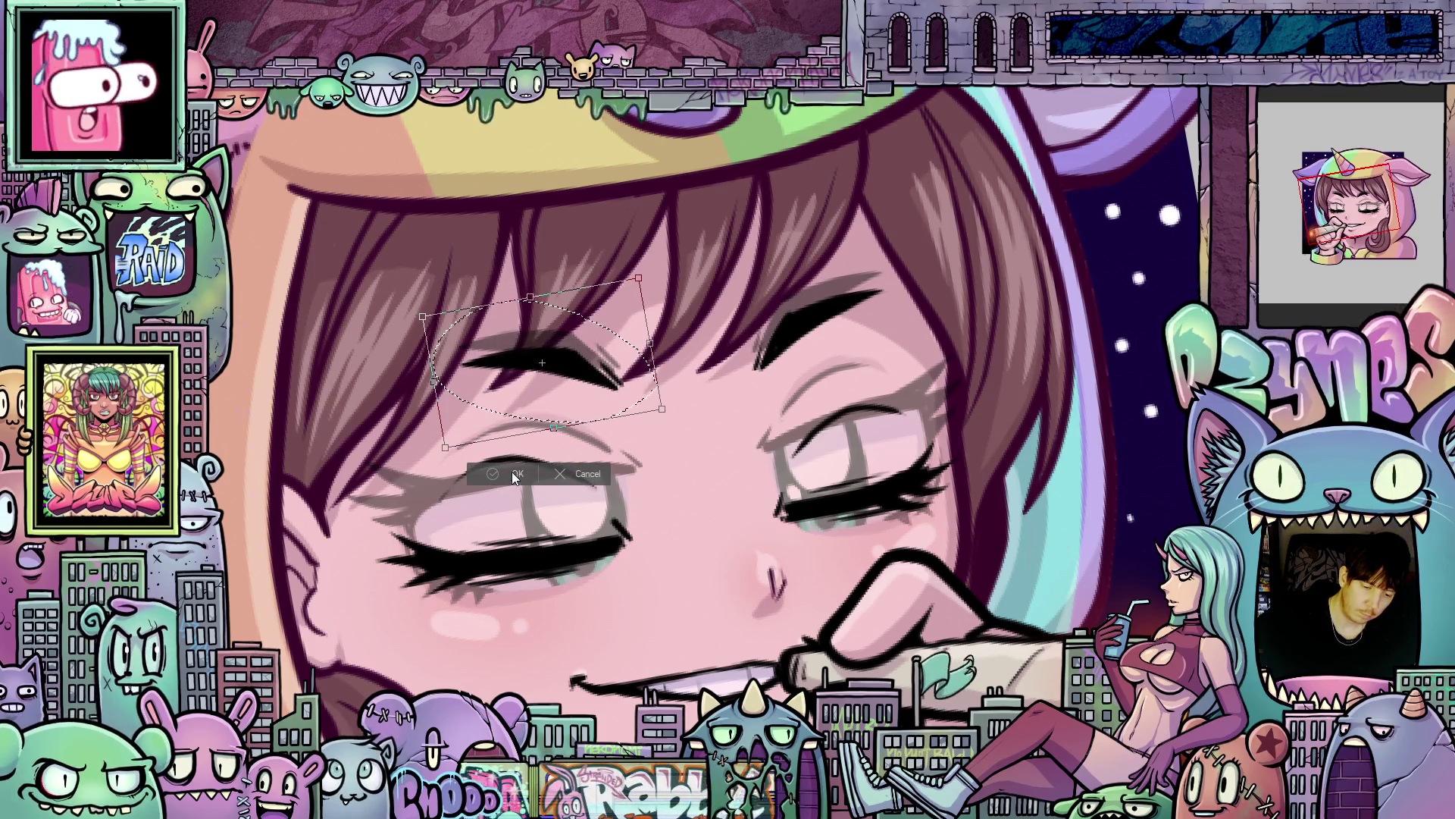
key("ctrl+d")
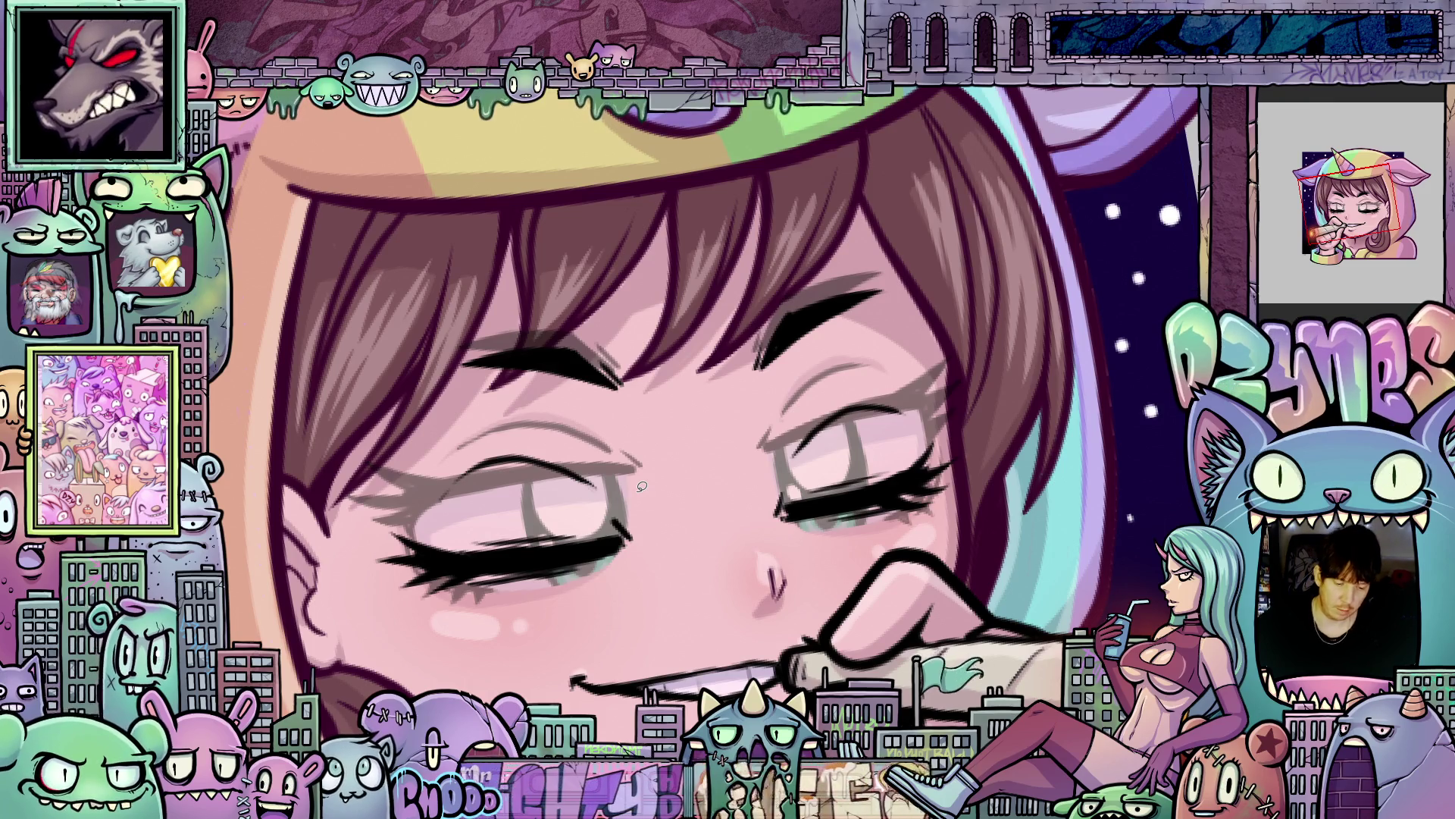
scroll(641, 485, "down", 2)
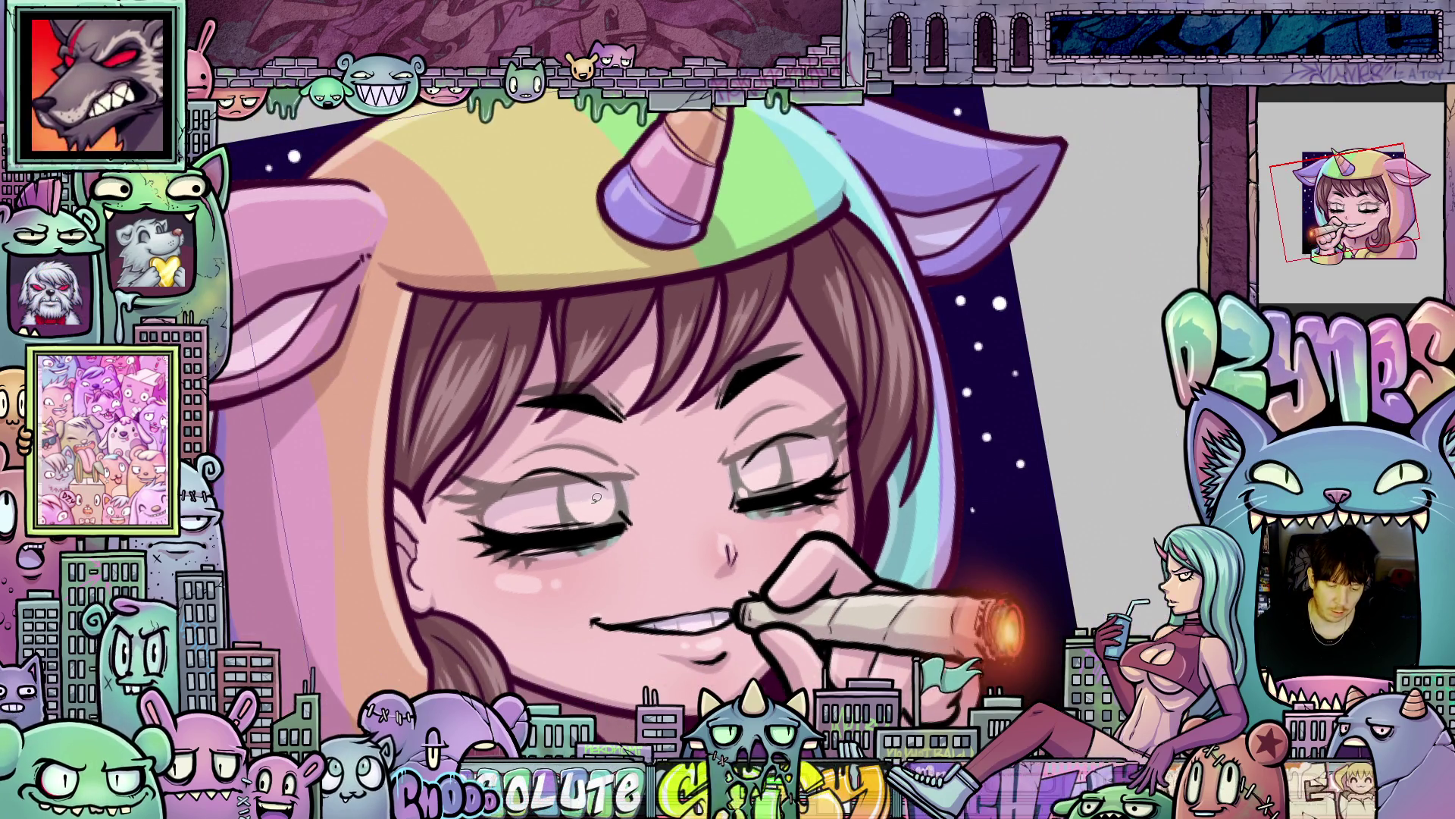
Lasso the inner part of the left closed eye, rotate it slightly counter-clockwise, and deselect.
scroll(622, 498, "up", 3)
left_click_drag(572, 538, 605, 521)
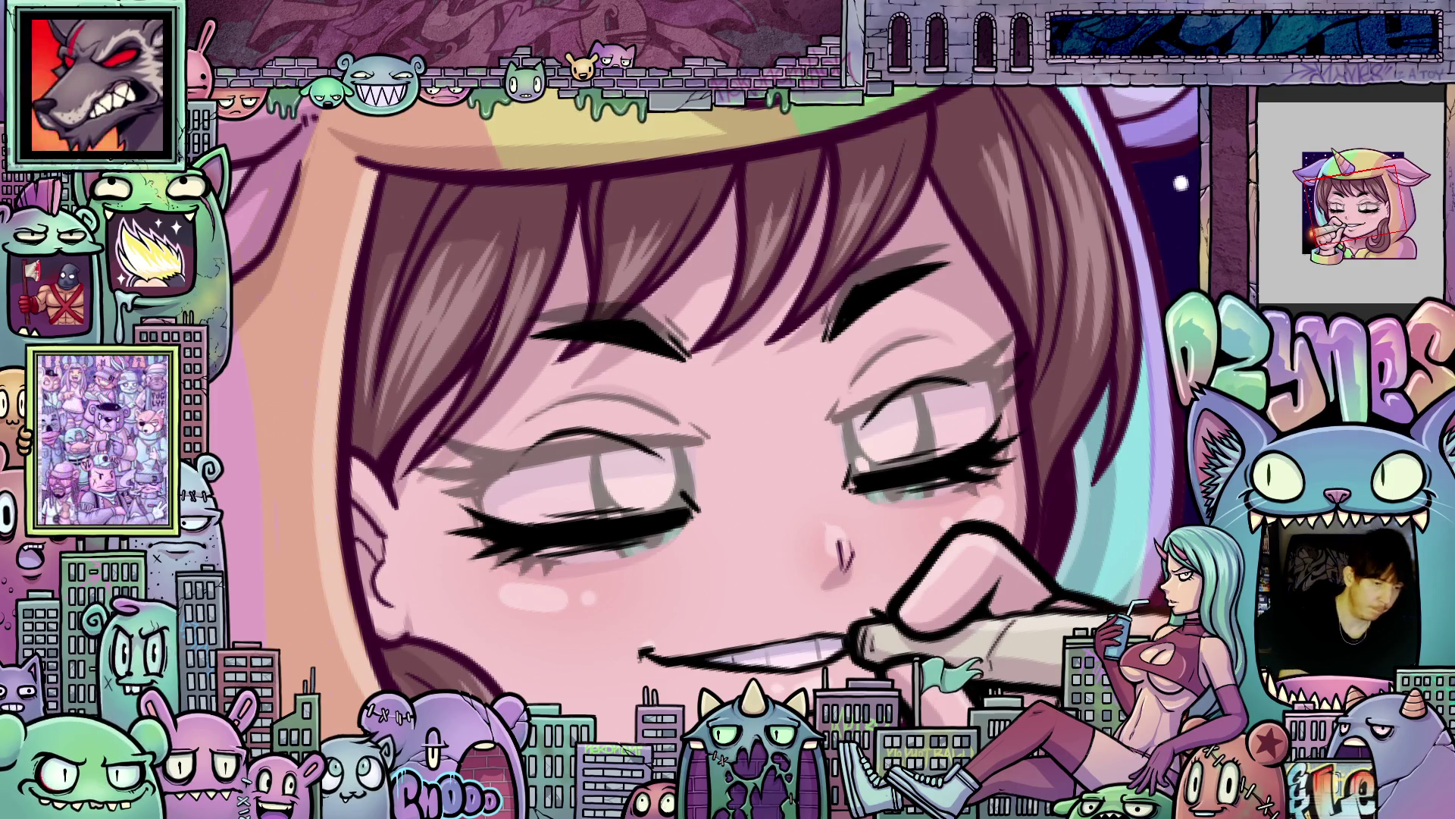
mouse_move(637, 489)
left_mouse_down()
mouse_move(708, 497)
mouse_move(635, 482)
left_mouse_up()
key("ctrl+t")
left_click_drag(742, 535, 737, 494)
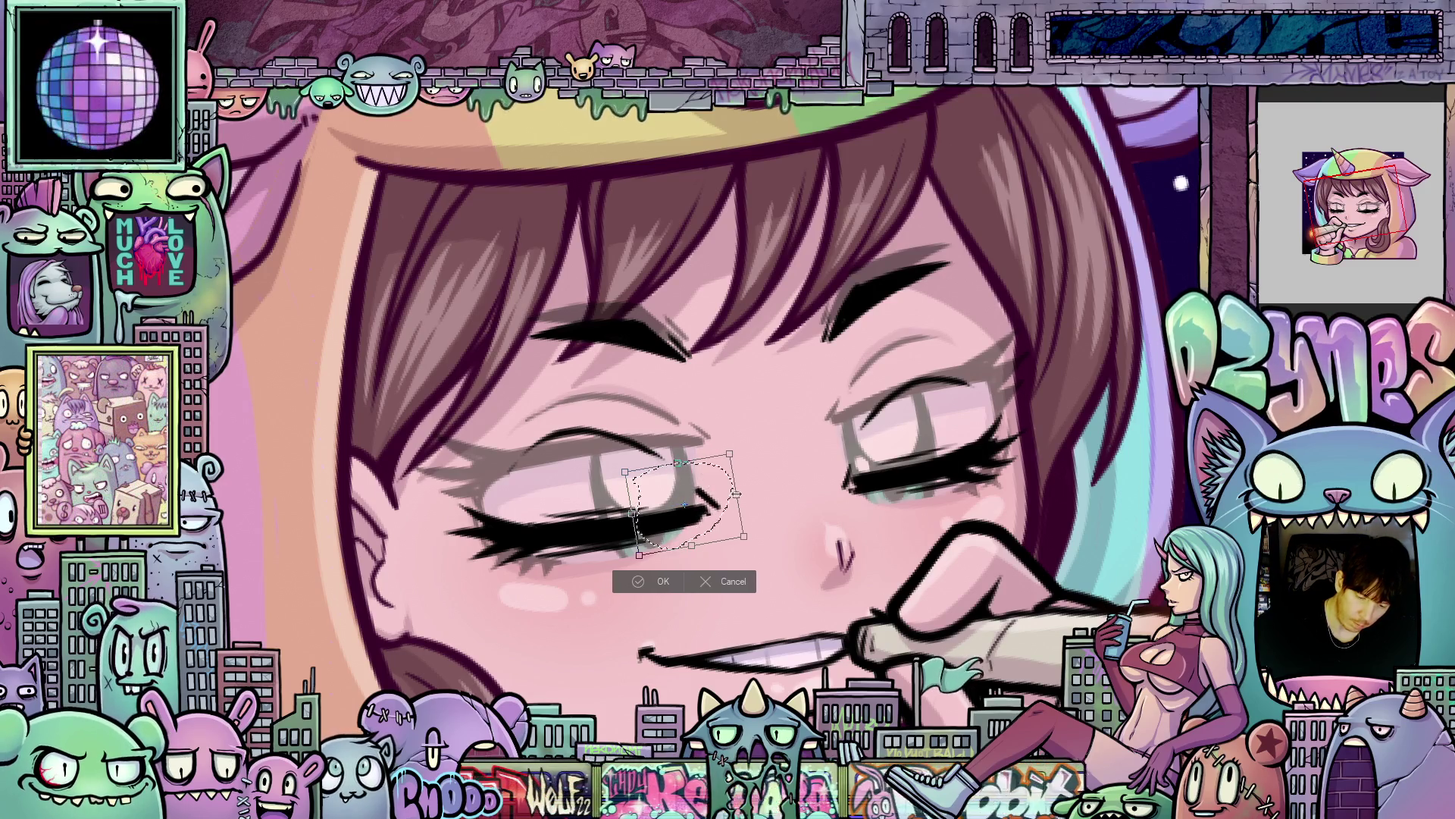
left_click(673, 577)
key("ctrl+d")
key("minus")
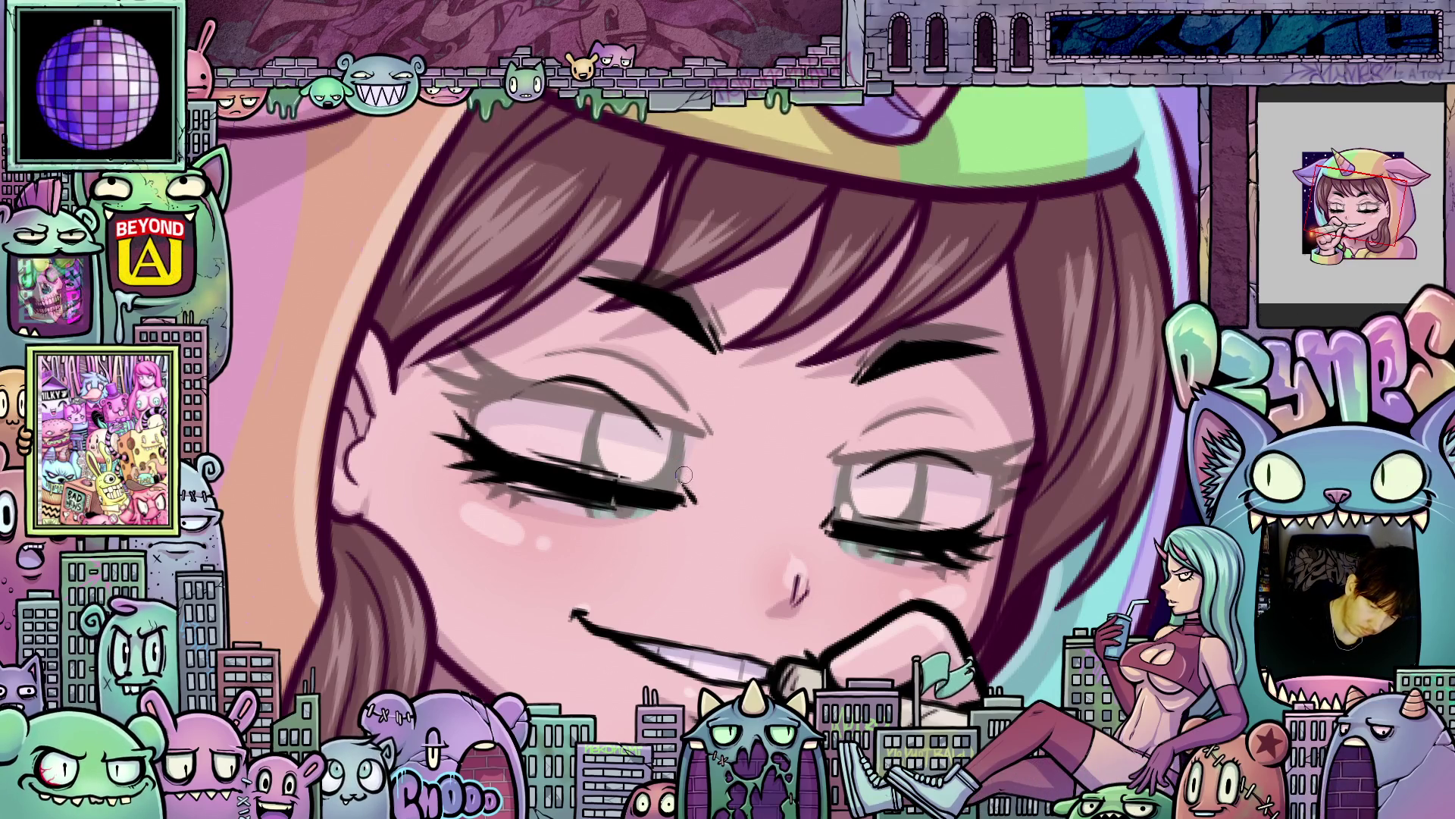
key("asciicircum")
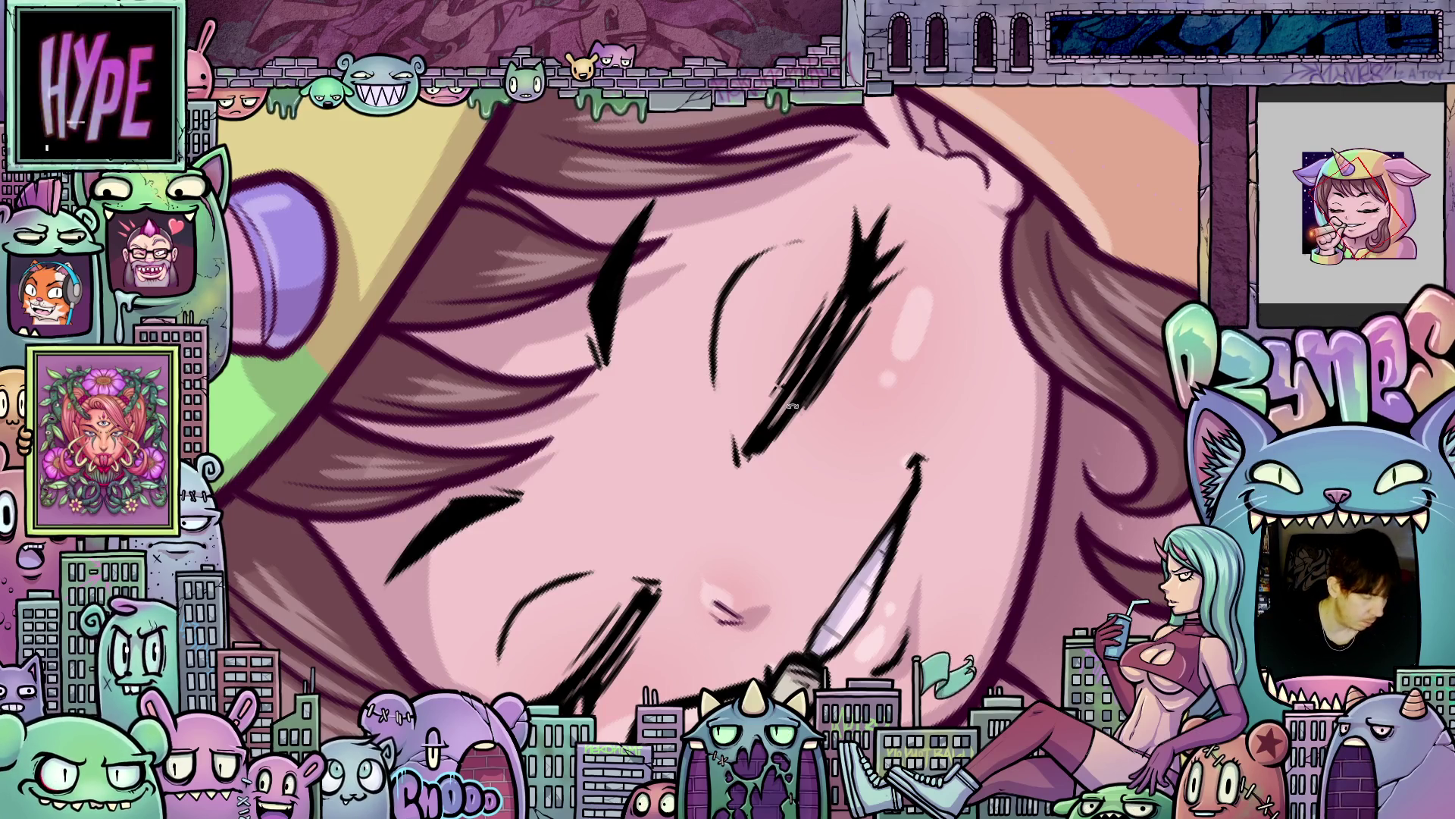
Ink the upper and lower eyelash lines darker and thicker, then fit the illustration to the window.
left_click_drag(770, 432, 834, 334)
mouse_move(791, 422)
left_mouse_down()
mouse_move(879, 297)
mouse_move(866, 221)
left_mouse_up()
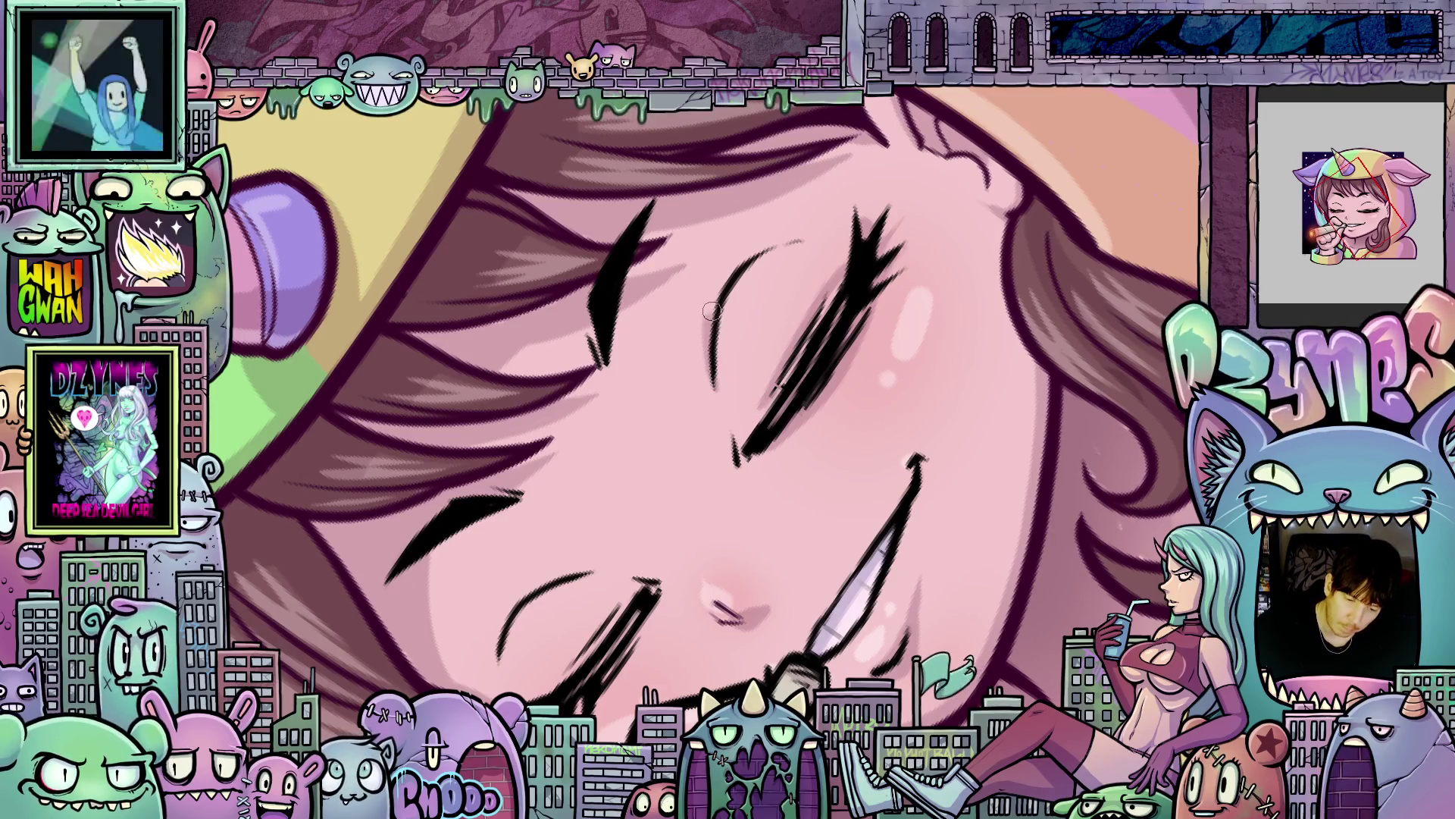
mouse_move(829, 240)
left_mouse_down()
mouse_move(784, 387)
mouse_move(777, 369)
mouse_move(748, 390)
mouse_move(729, 445)
left_mouse_up()
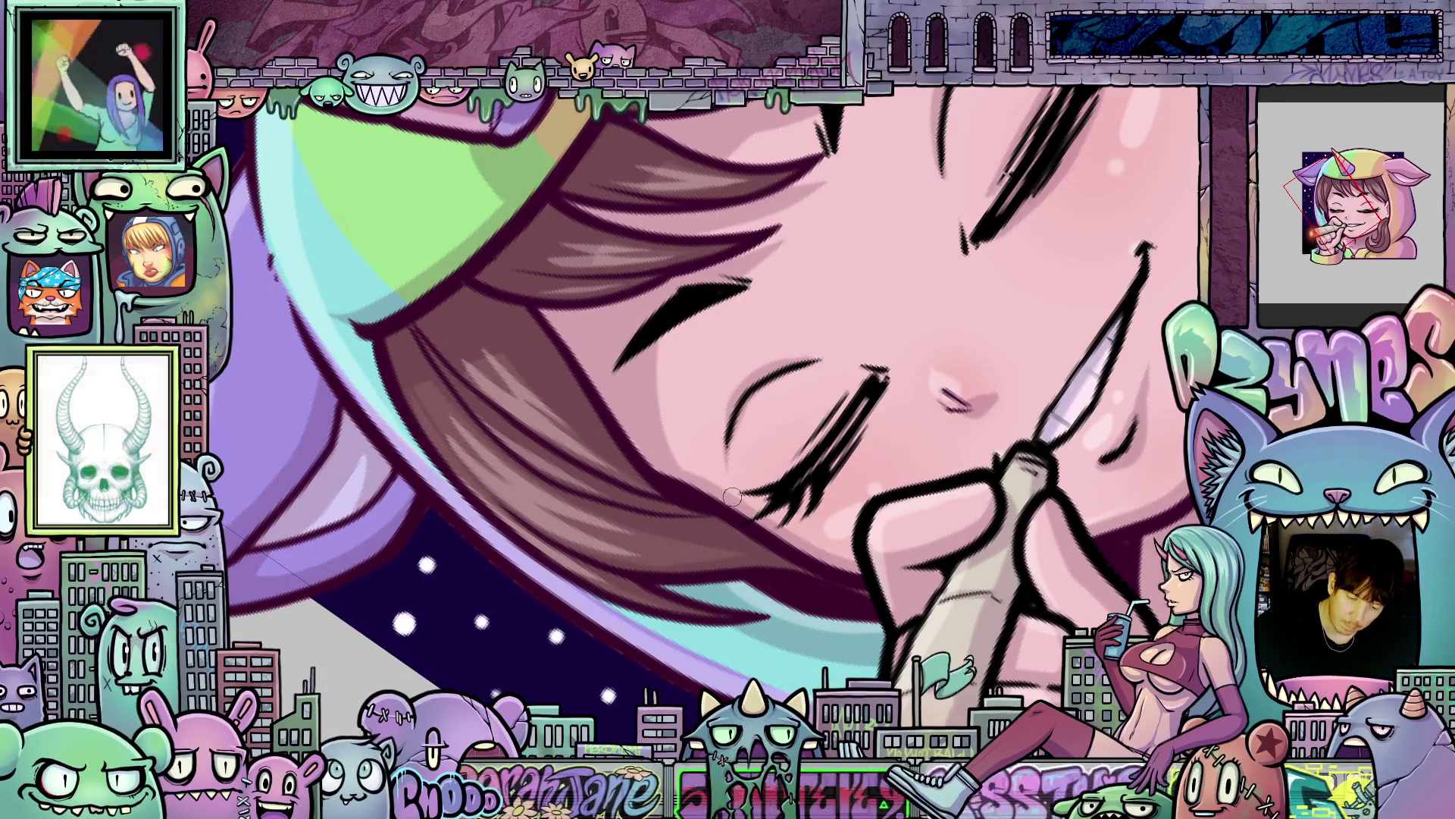
left_click_drag(881, 385, 802, 498)
left_click_drag(824, 428, 783, 491)
left_click_drag(873, 382, 781, 493)
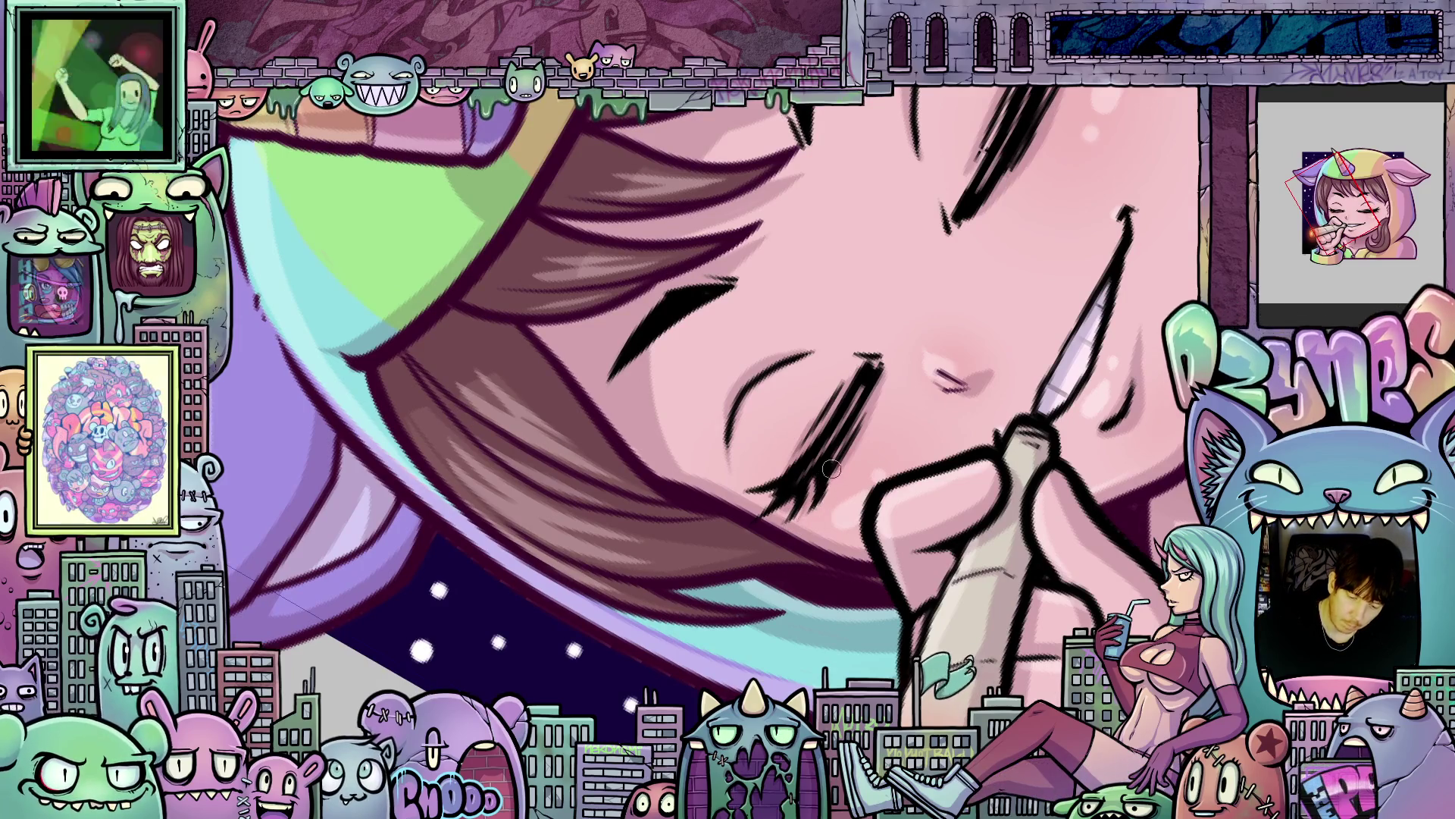
mouse_move(843, 501)
left_mouse_down()
mouse_move(931, 600)
mouse_move(738, 517)
left_mouse_up()
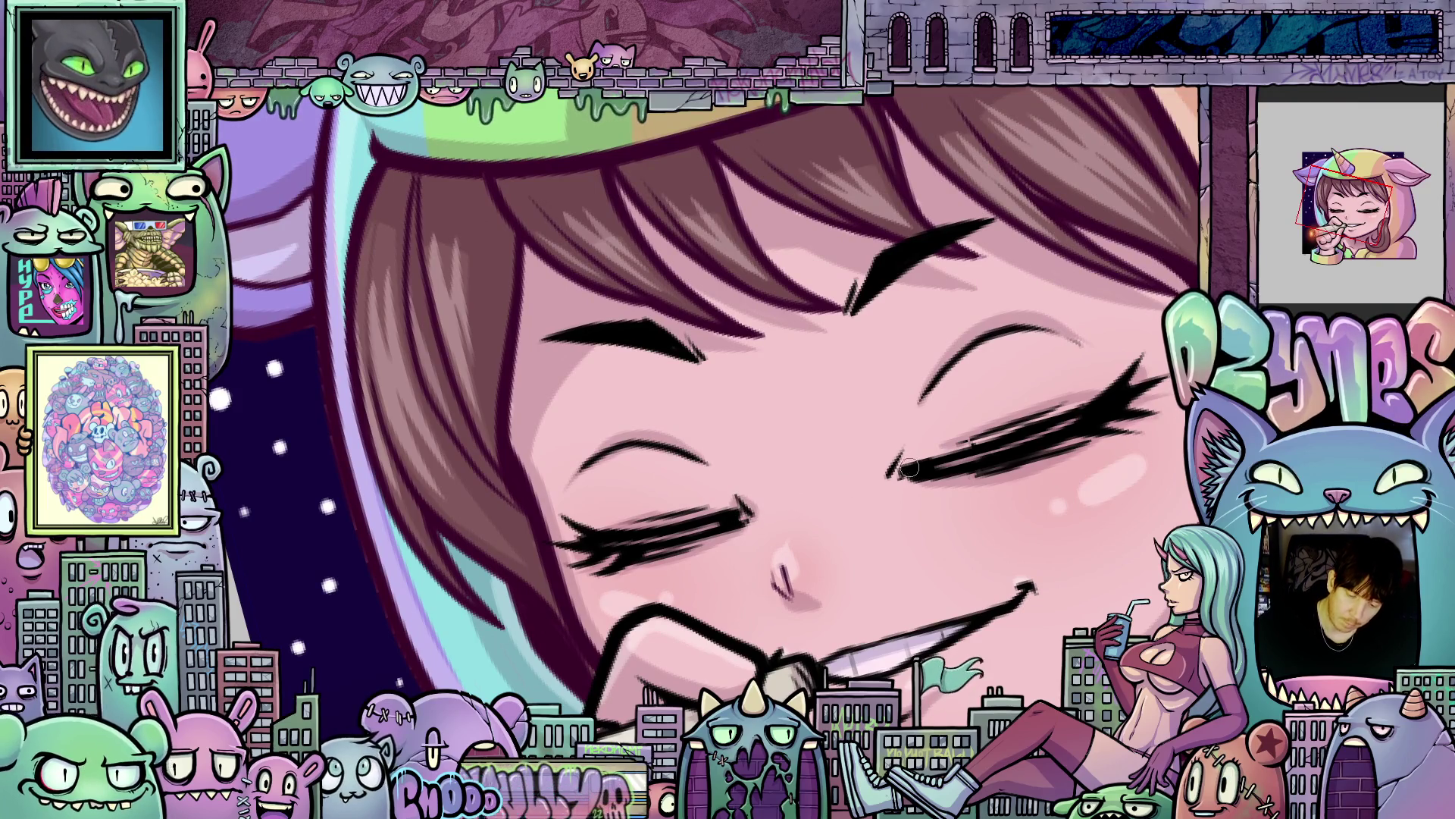
left_click_drag(1019, 536, 1009, 584)
key("ctrl+0")
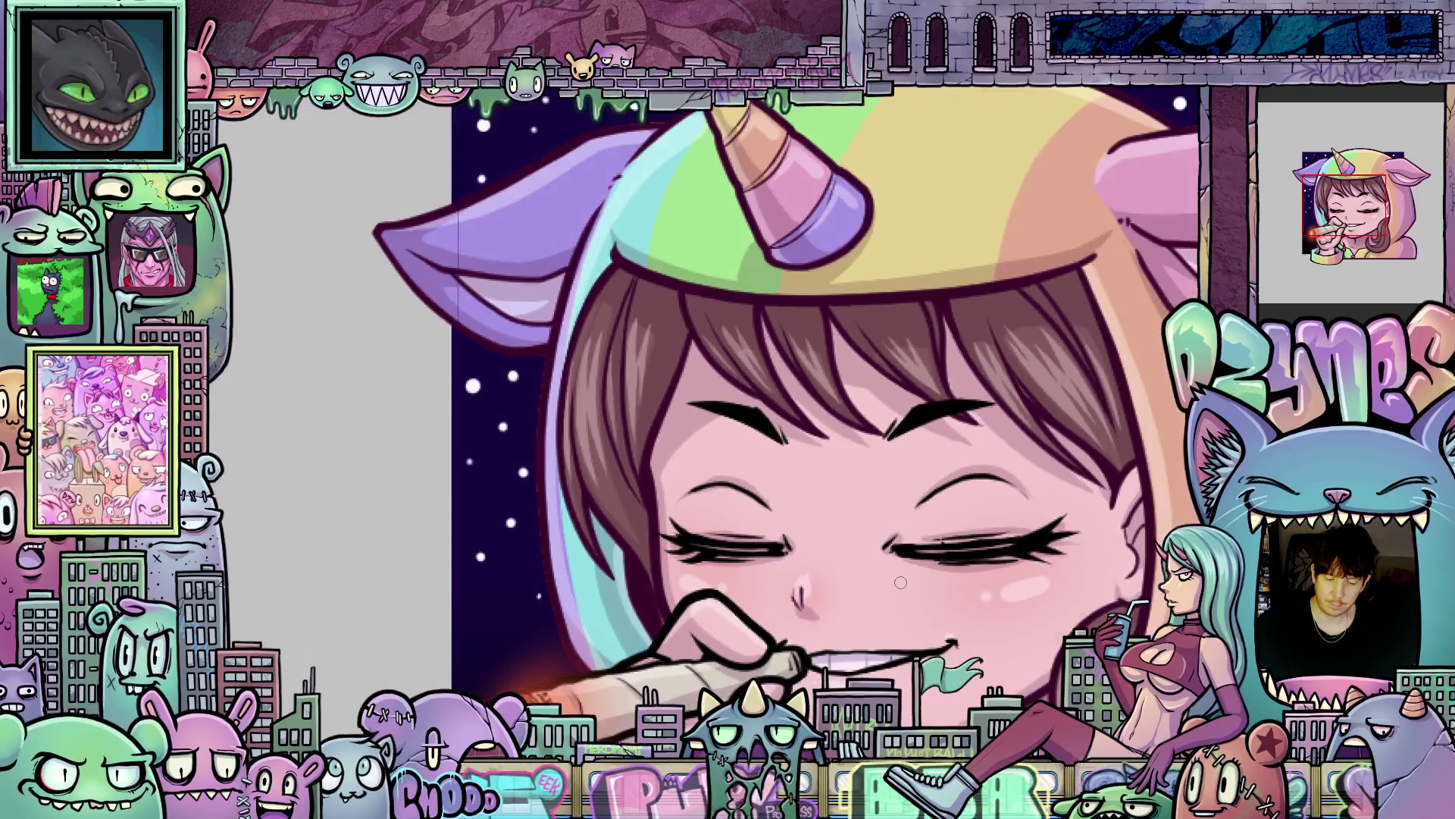
scroll(854, 597, "up", 3)
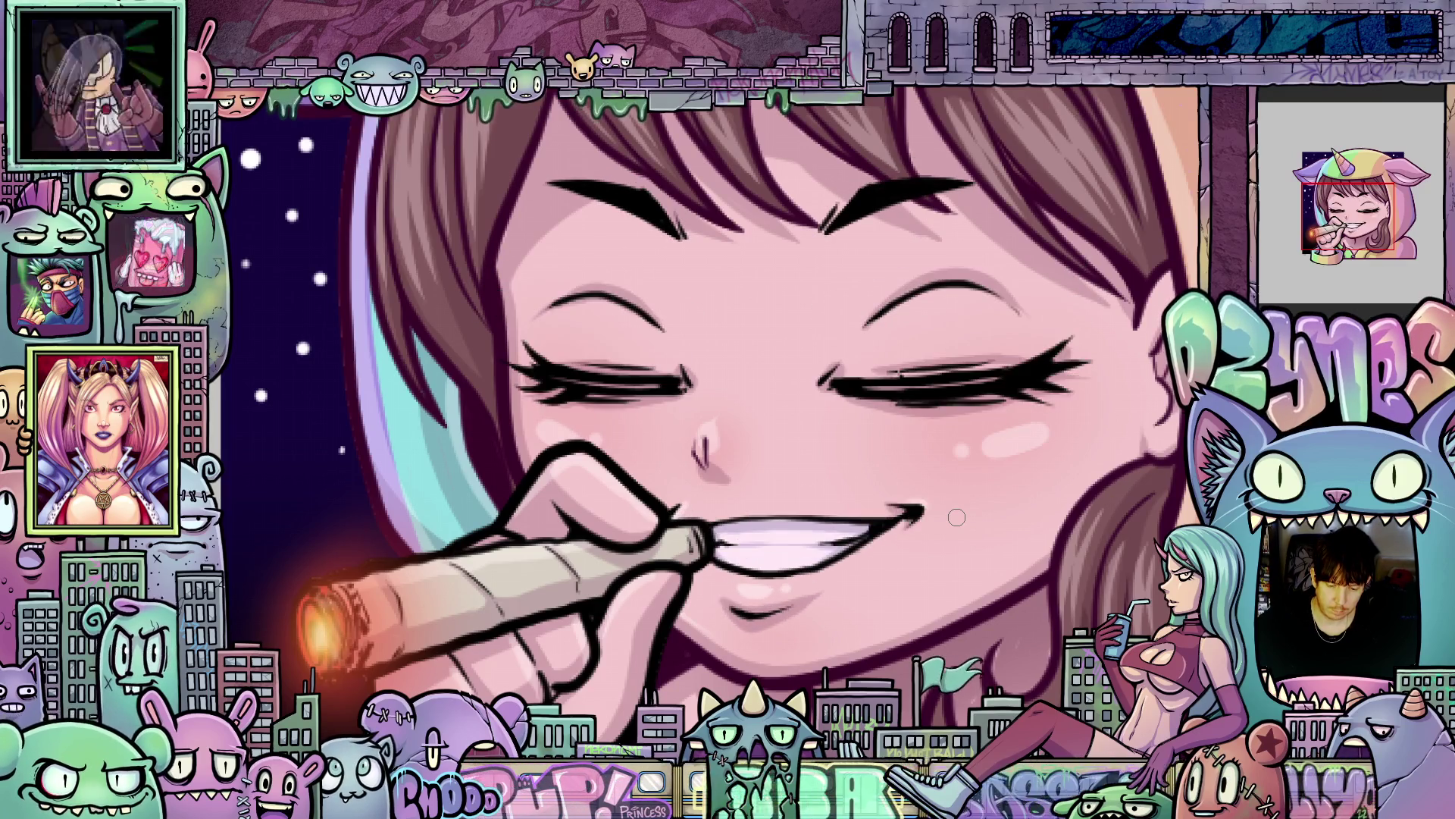
scroll(808, 464, "down", 5)
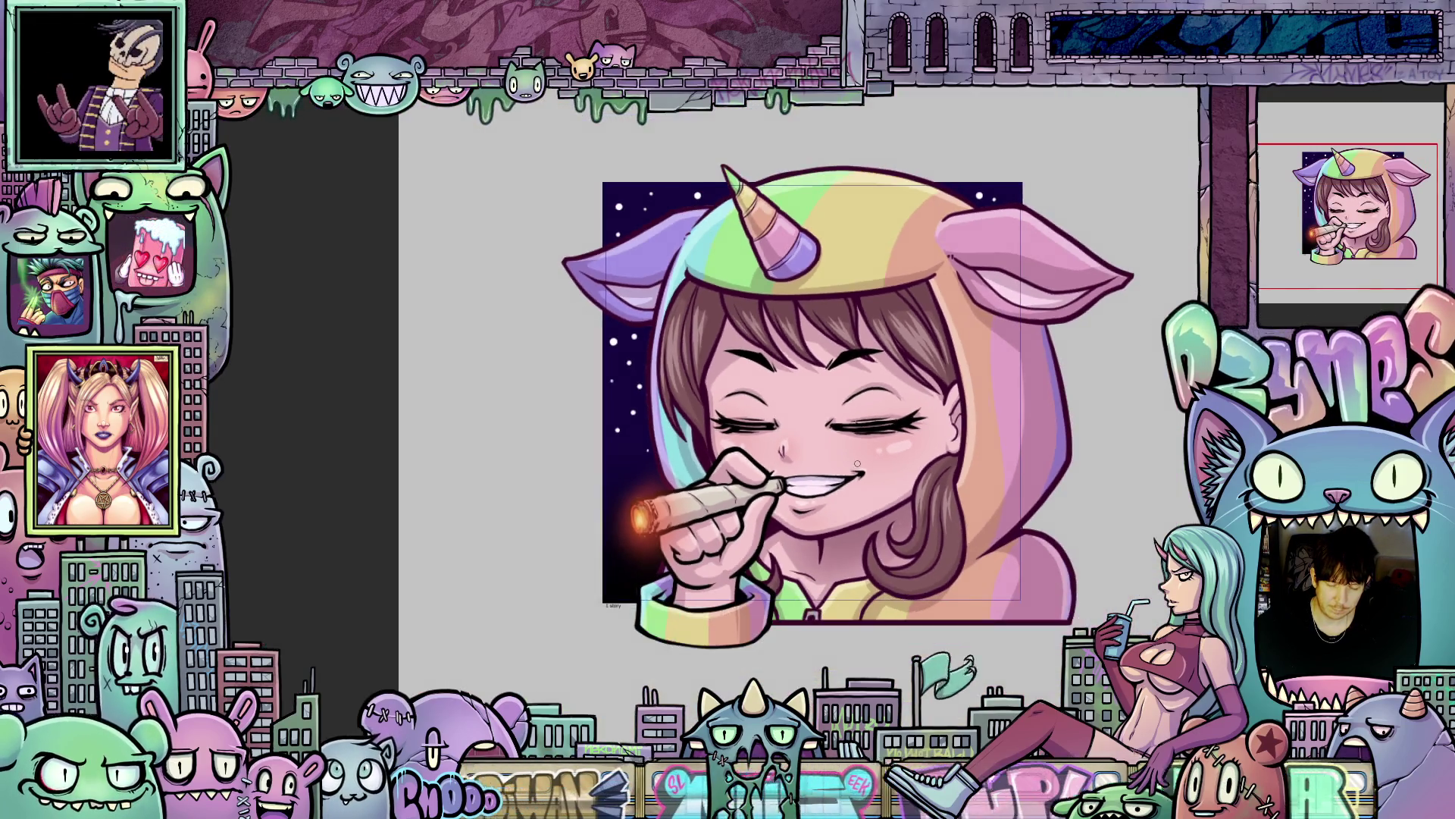
scroll(877, 454, "down", 1)
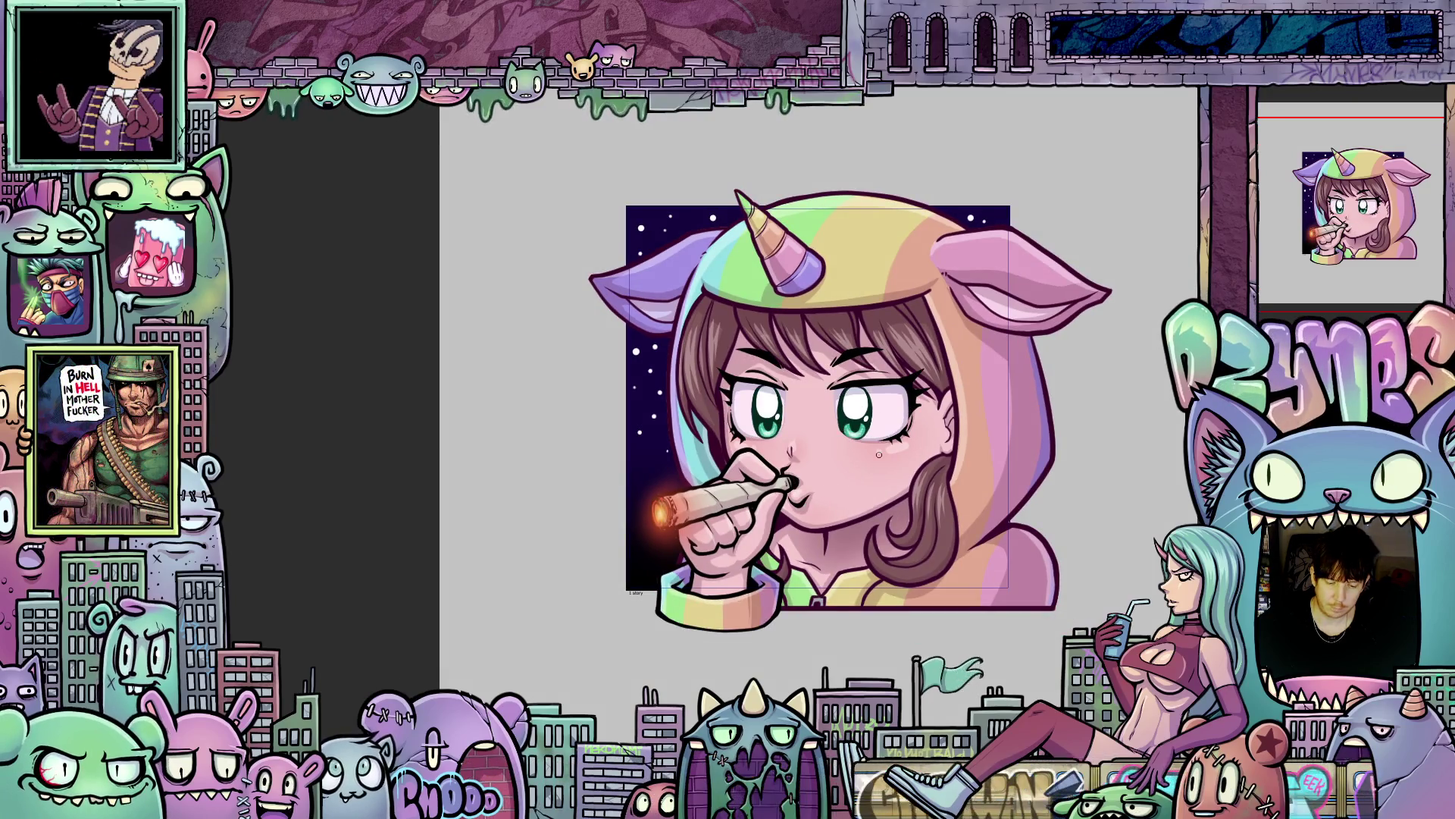
scroll(808, 480, "up", 2)
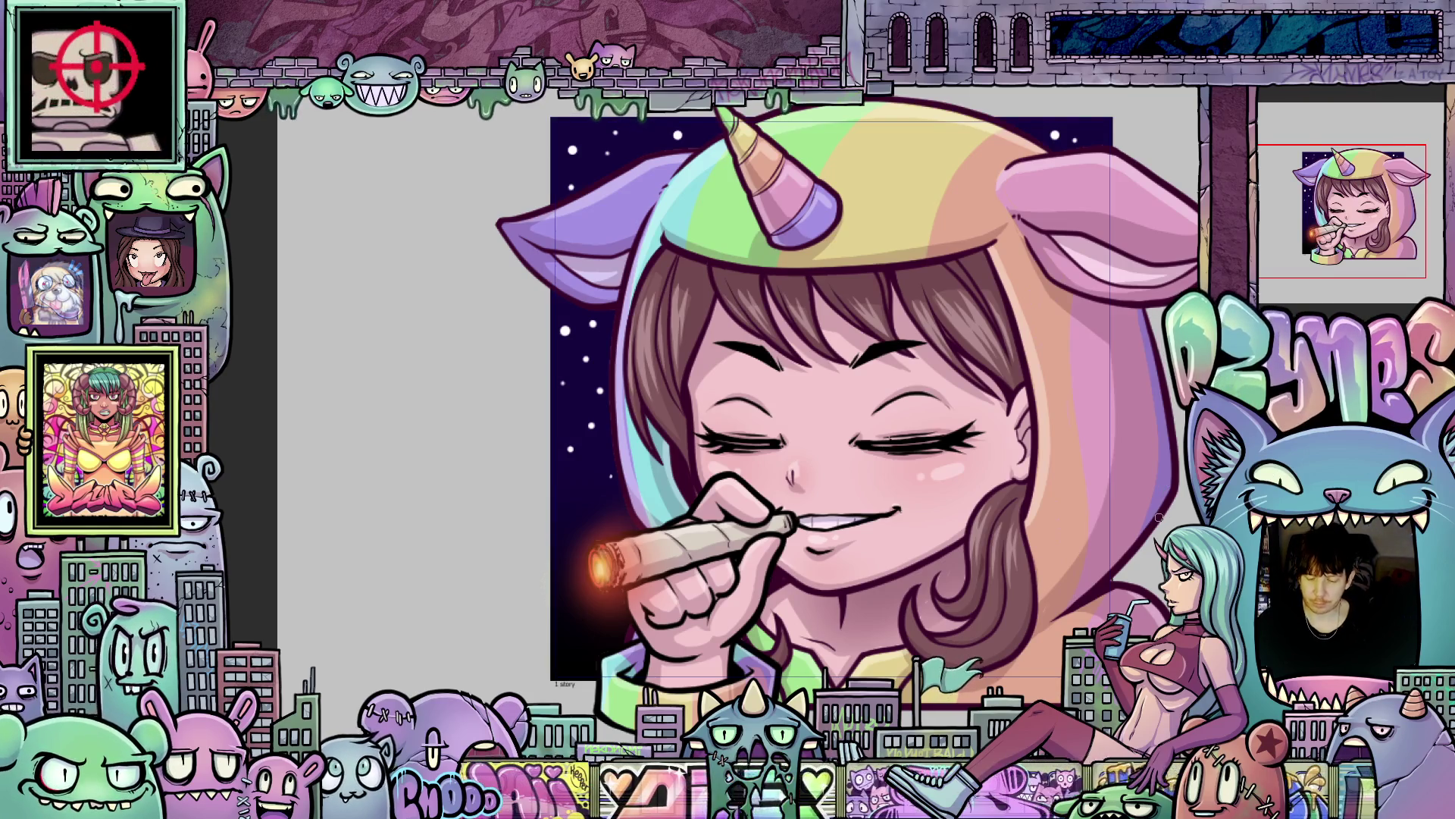
left_click_drag(1158, 523, 1060, 459)
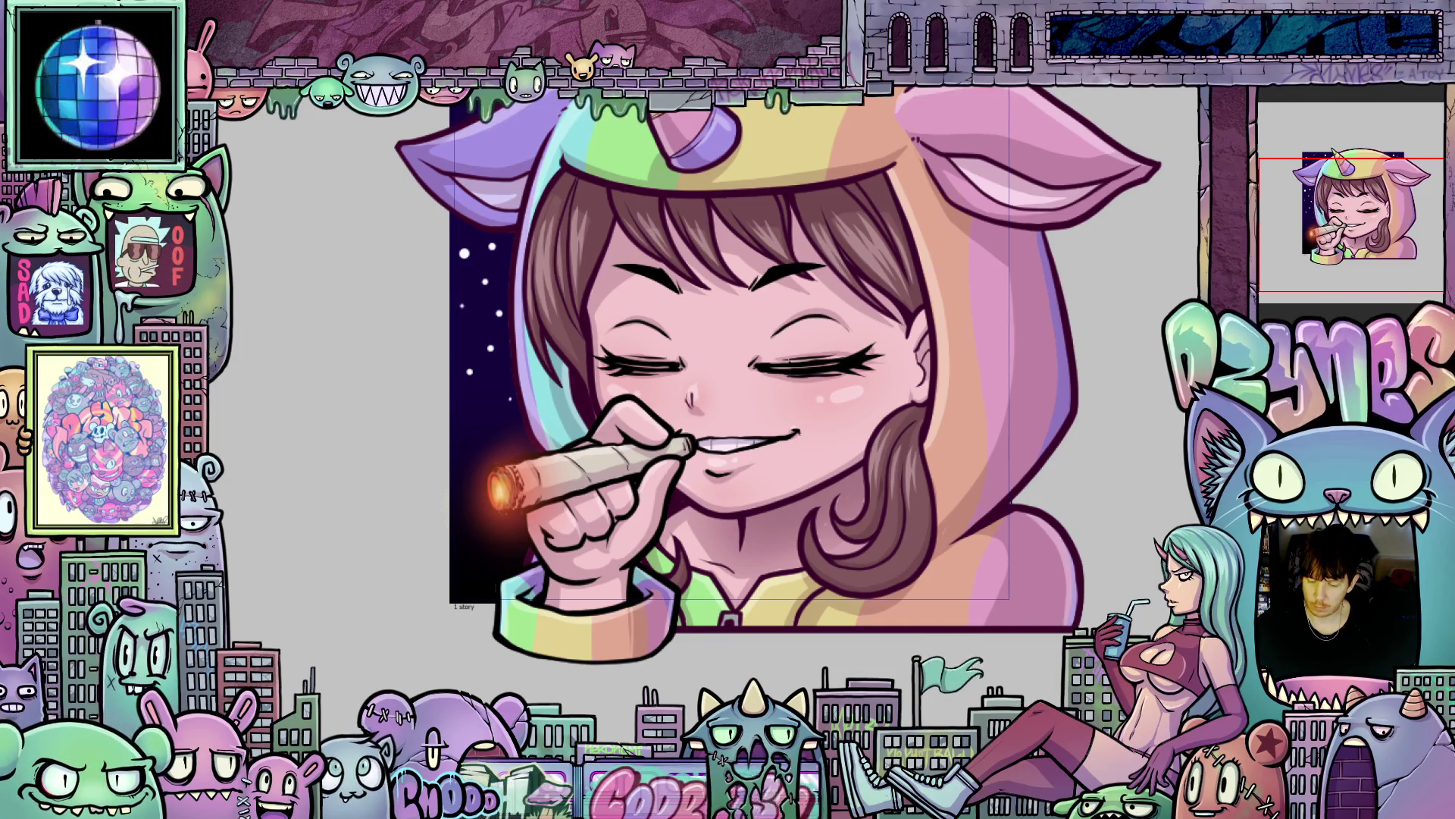
scroll(728, 356, "down", 1)
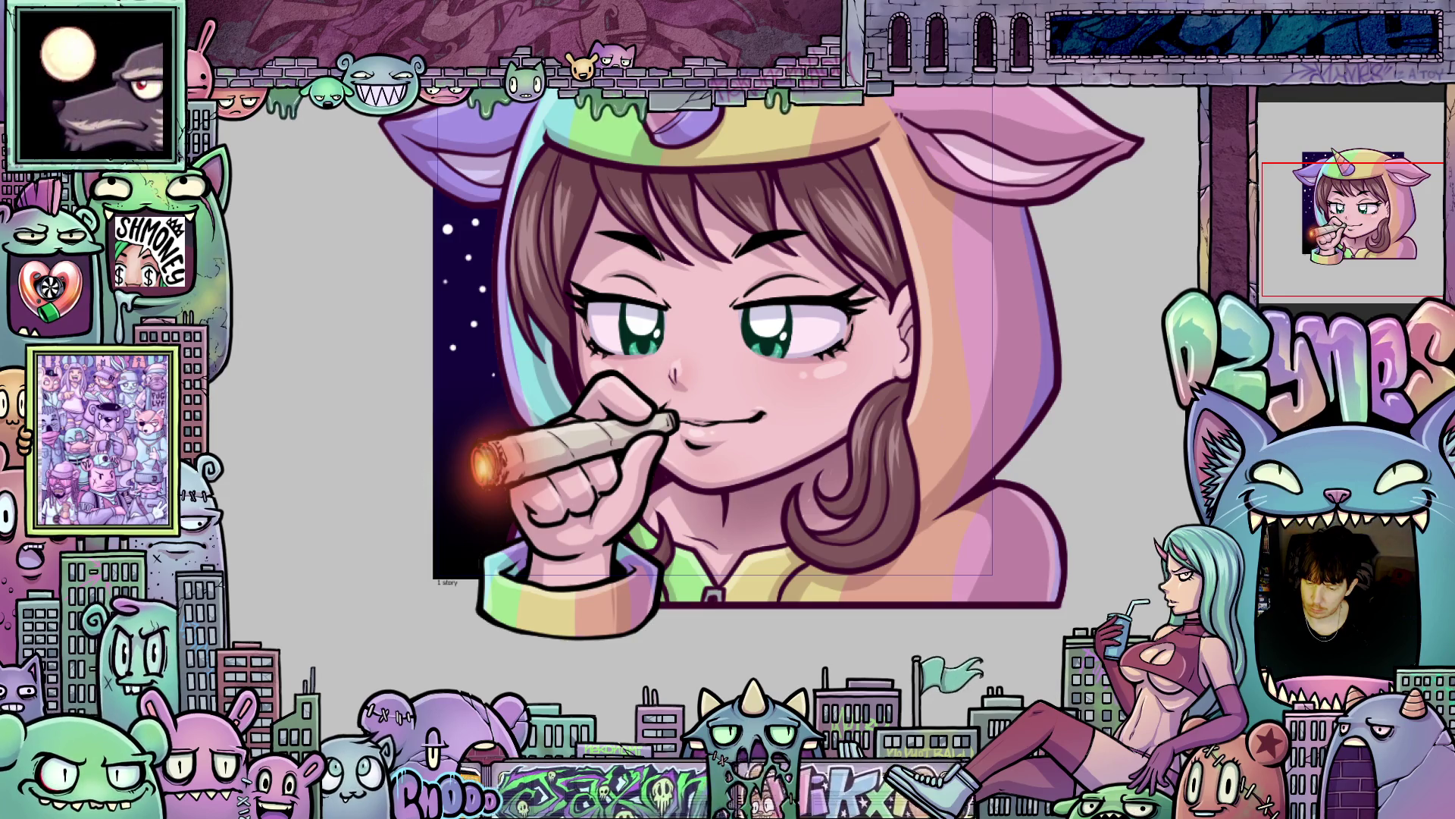
Hide the closed-eye smile layers and show the open-eyed, green-eyed smirk frame layers.
right_click(1275, 216)
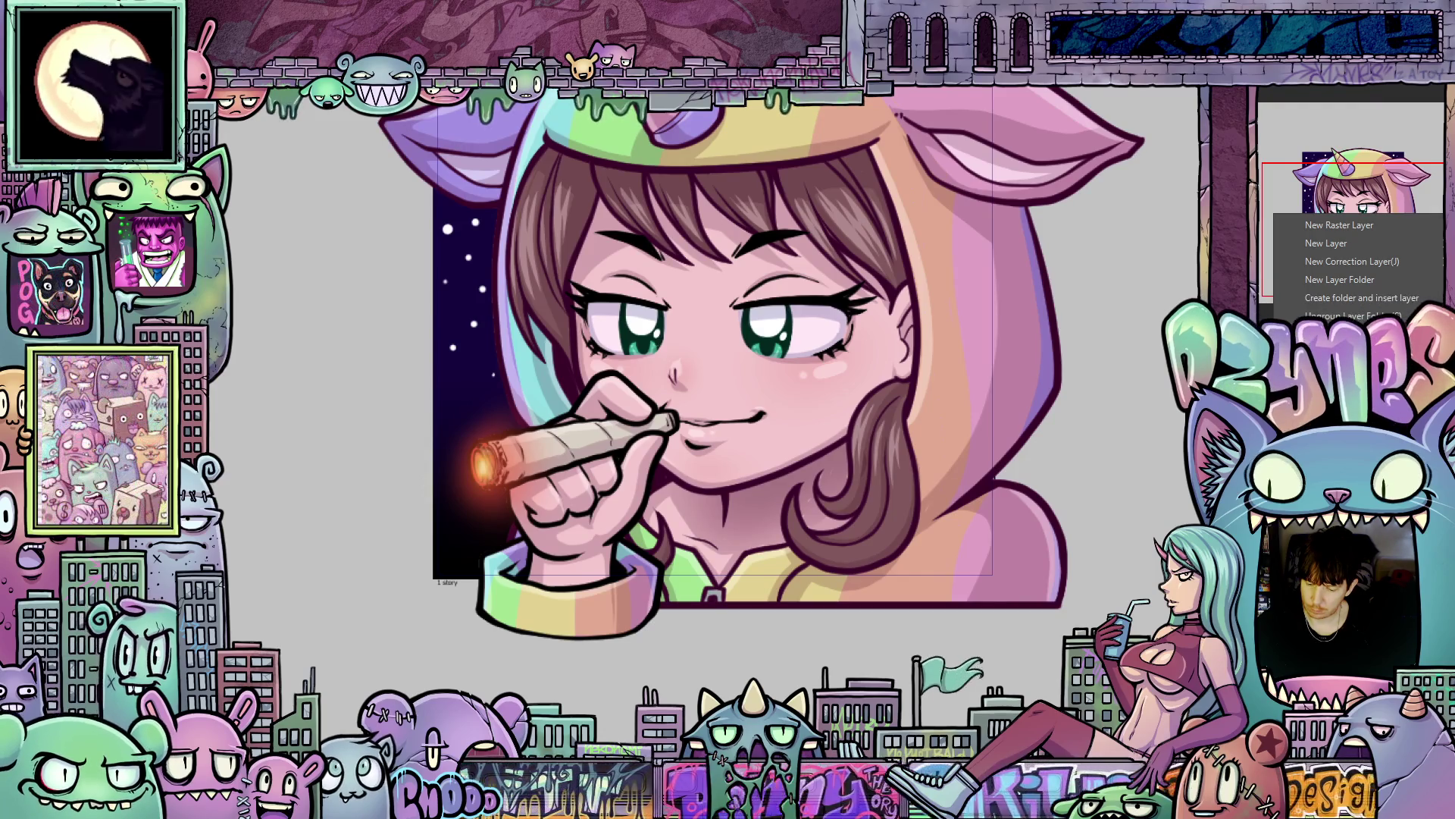
key("Escape")
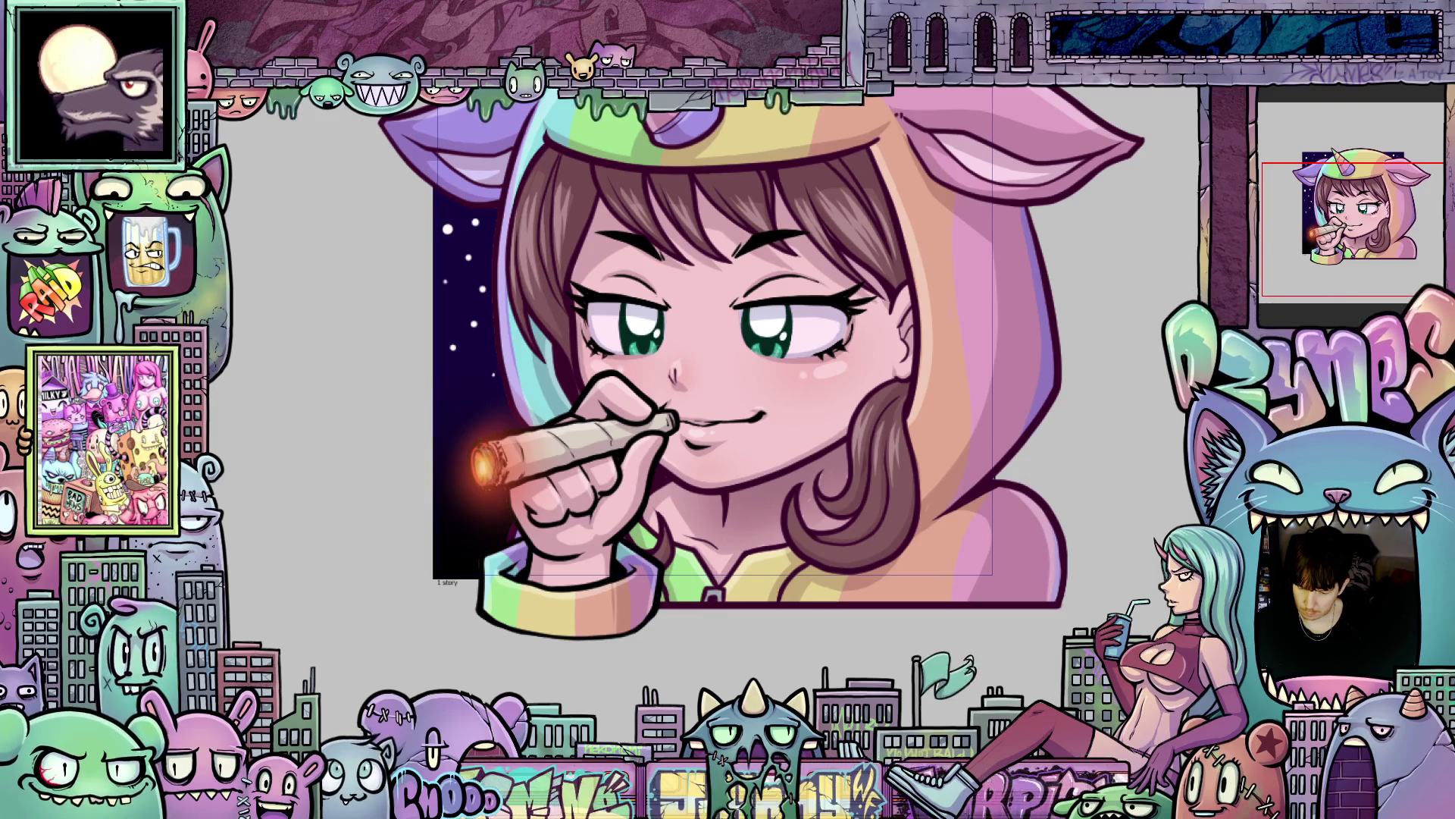
right_click(1275, 225)
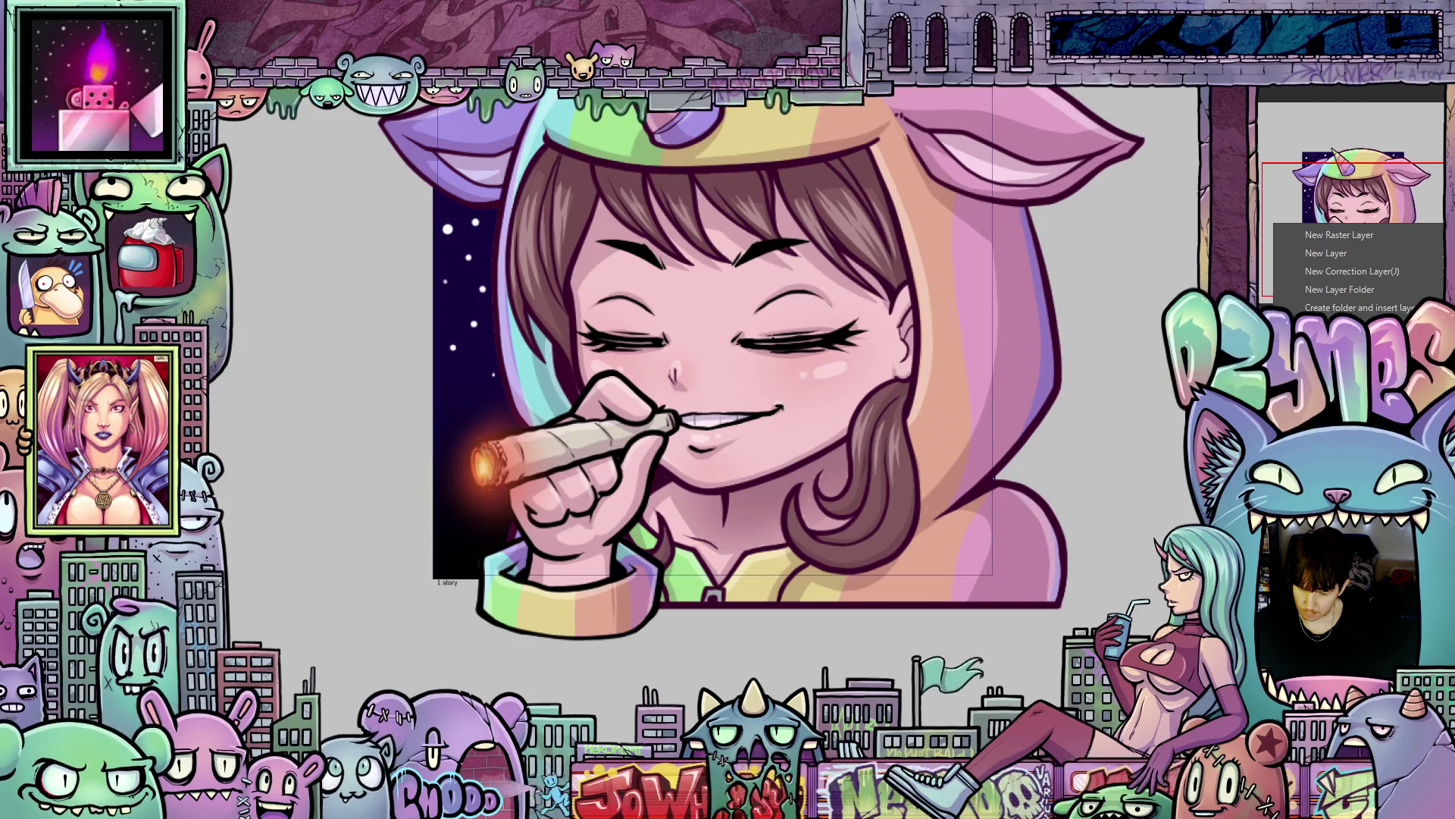
key("Escape")
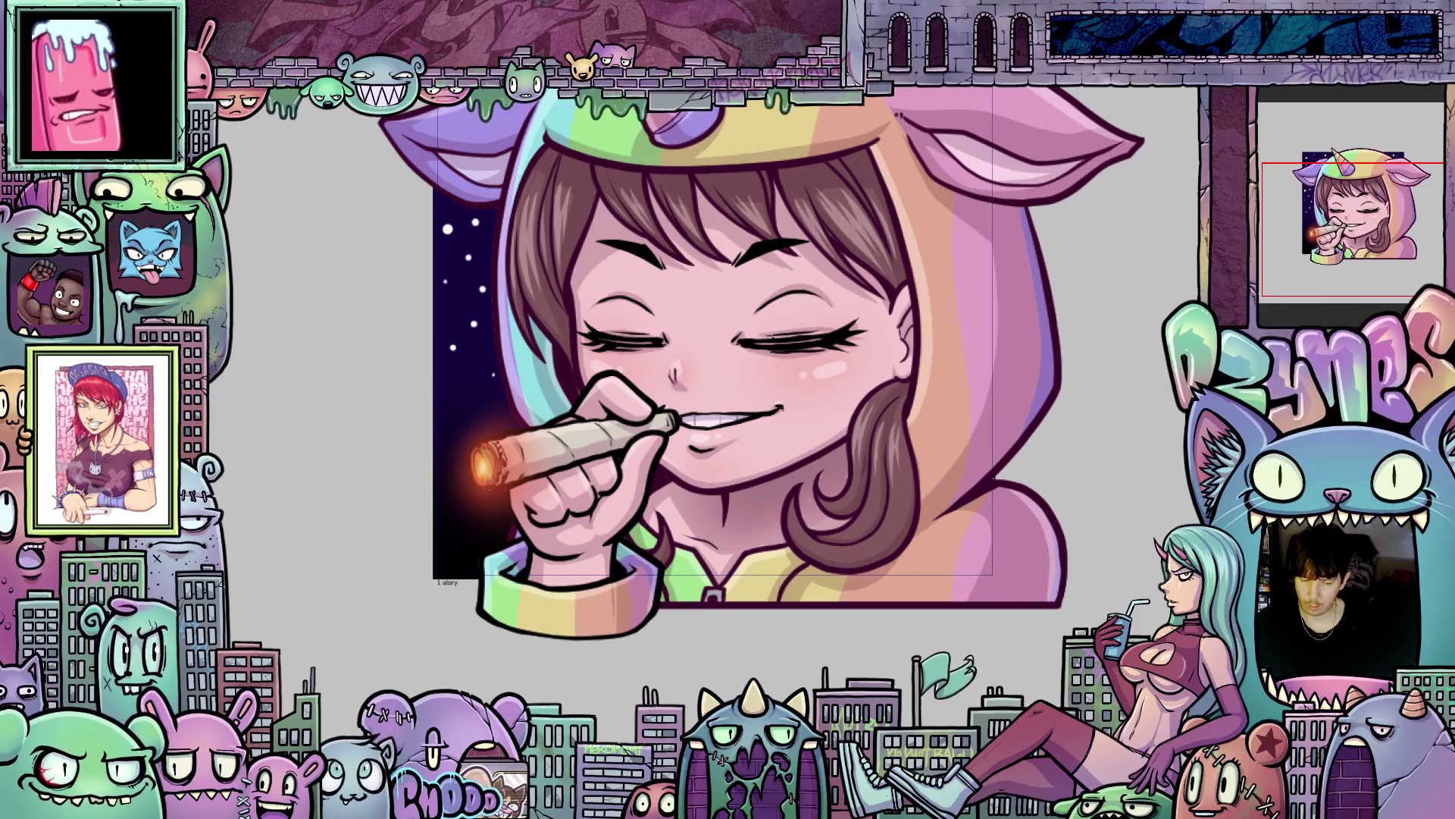
scroll(1137, 505, "down", 1)
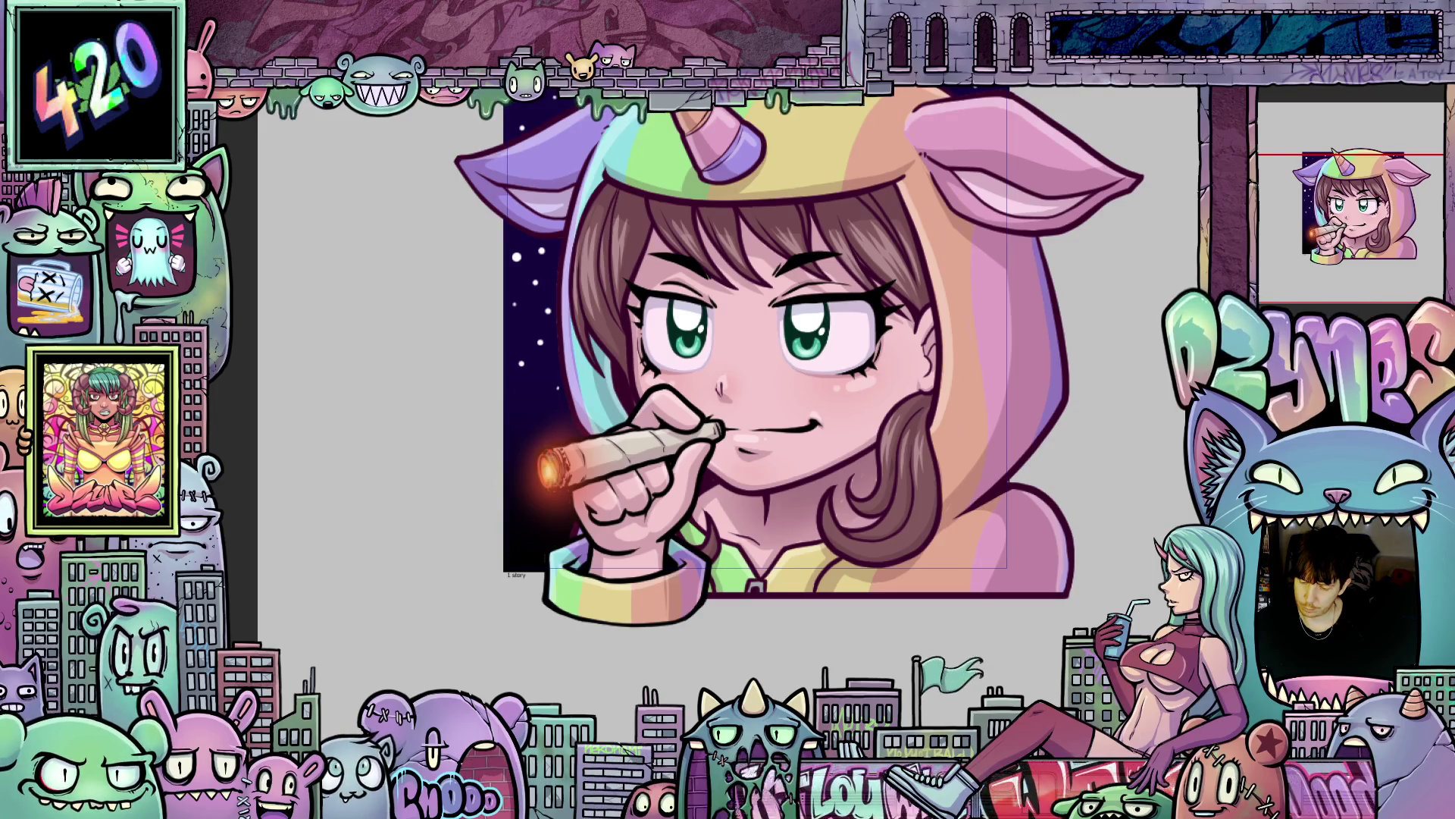
Hide the smirk mouth layers to show the pursed lips around the joint, then zoom out.
right_click(1275, 235)
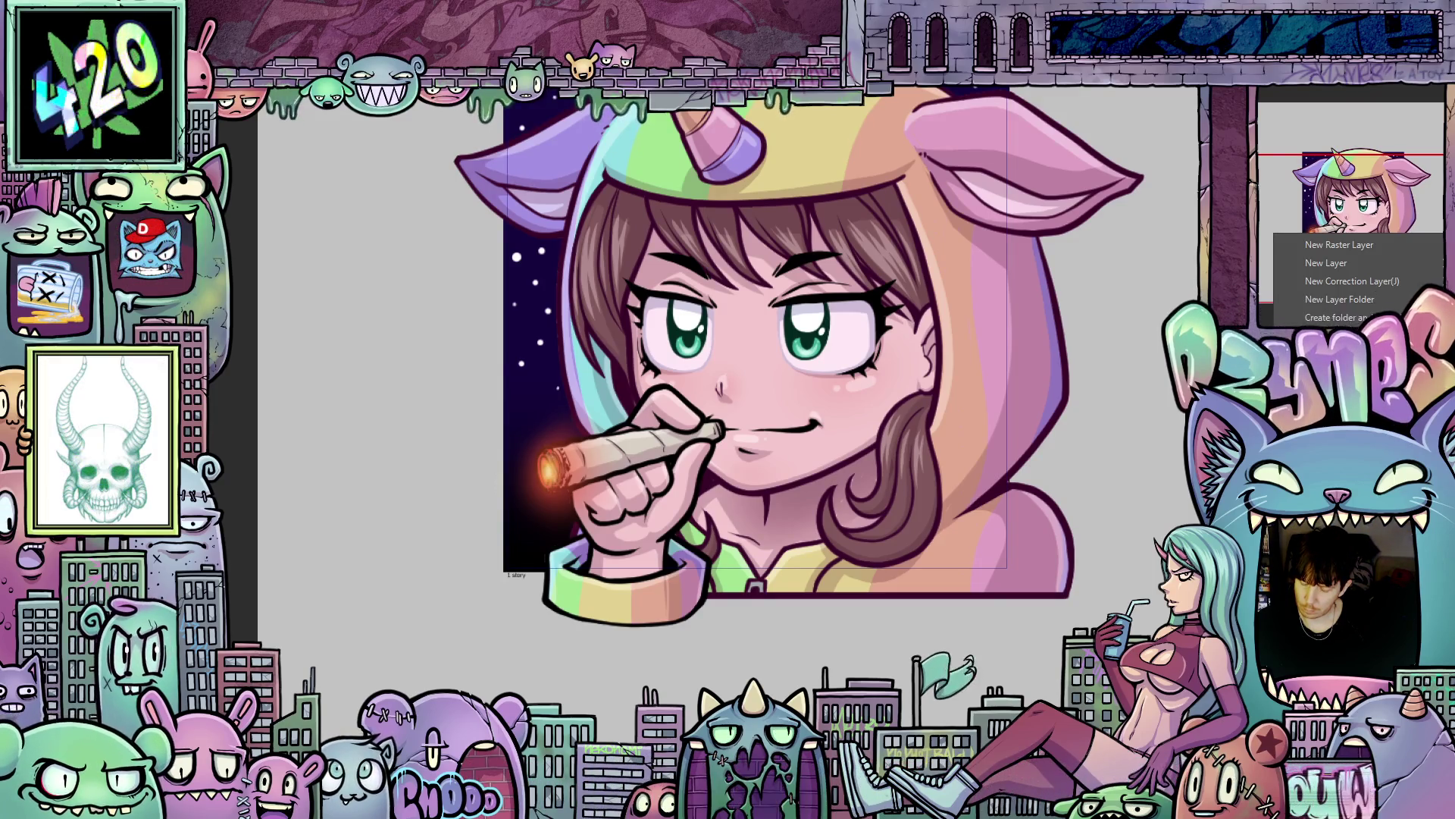
key("Escape")
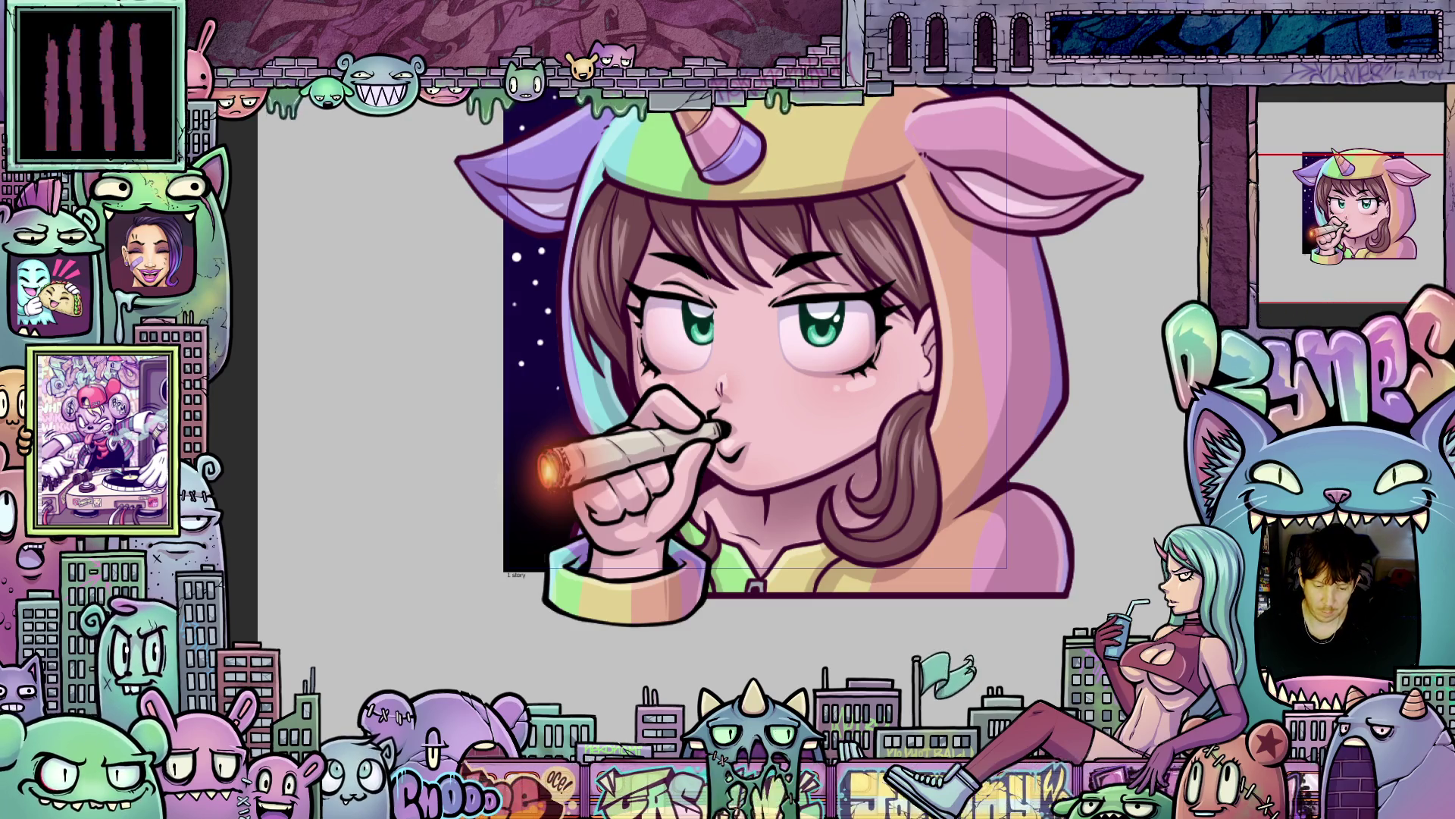
key("Tab")
Hide the pursed-lip layers and make the closed-eye smile layers visible again.
scroll(1139, 567, "up", 4)
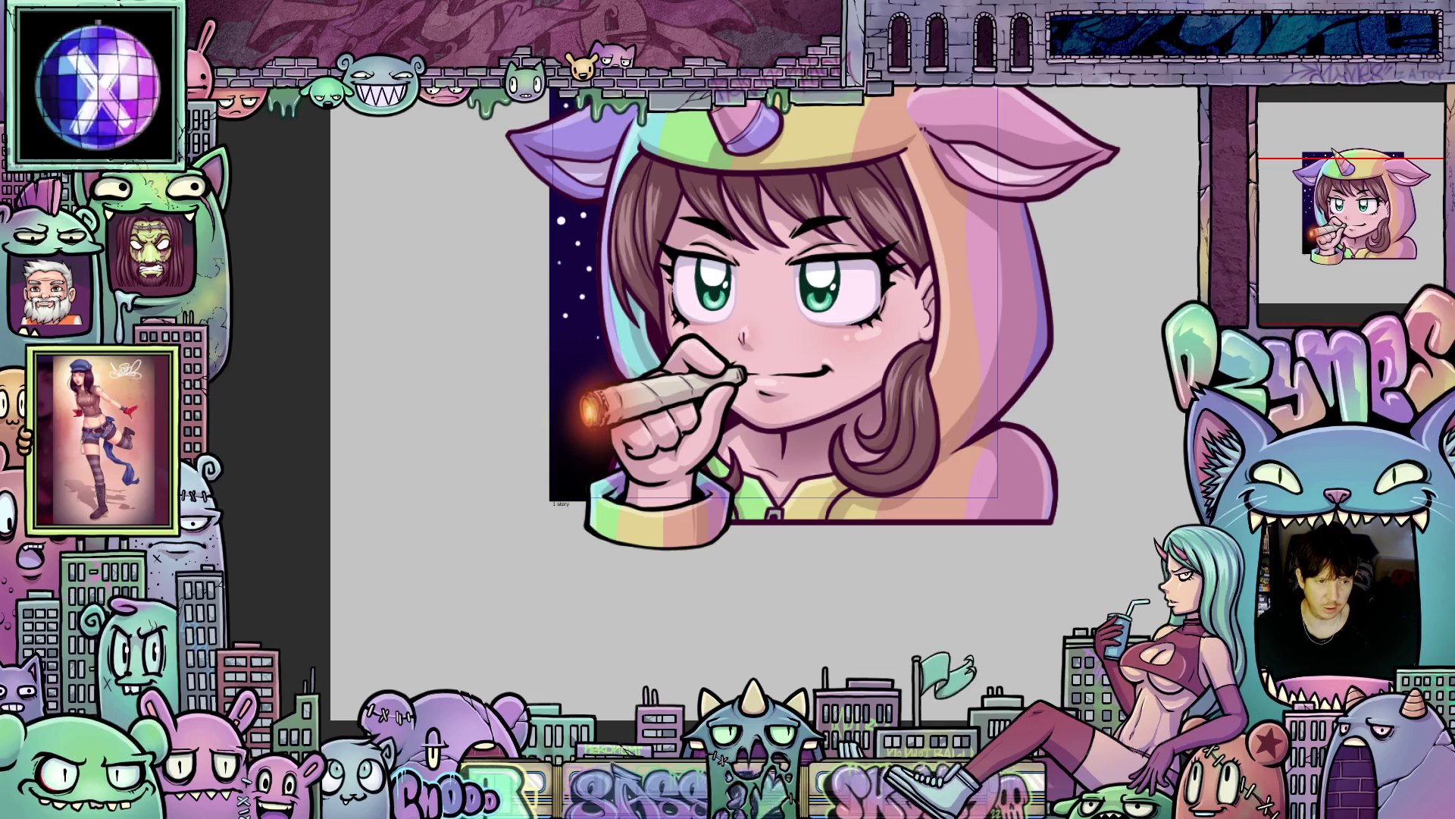
Hide the smile frame layers and show the open-eyed smirk layers again.
scroll(471, 294, "down", 2)
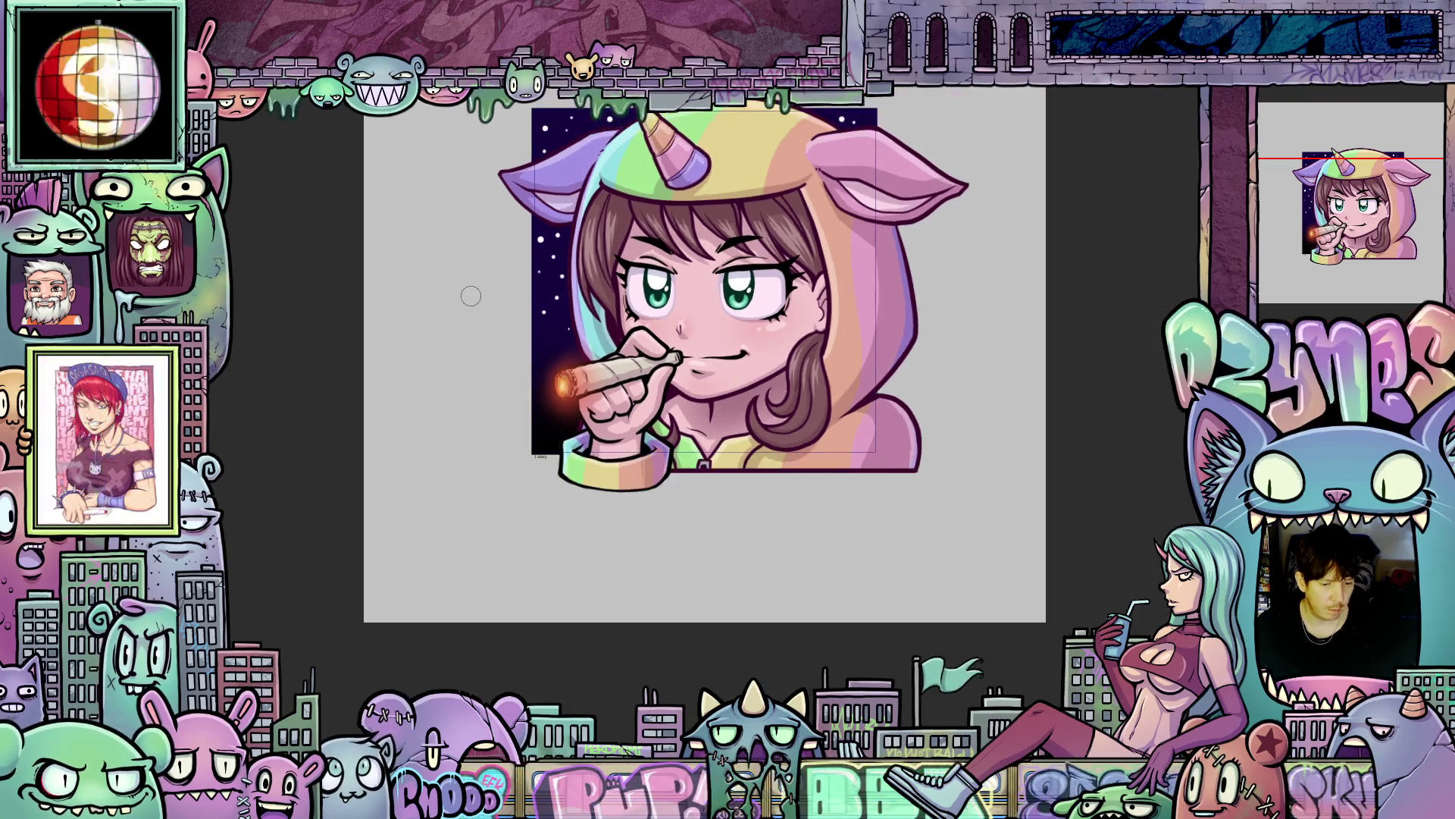
Turn off the hand and joint layers, leaving the smirking face and a faint ember glow.
mouse_move(470, 296)
left_mouse_down()
mouse_move(546, 357)
mouse_move(573, 408)
left_mouse_up()
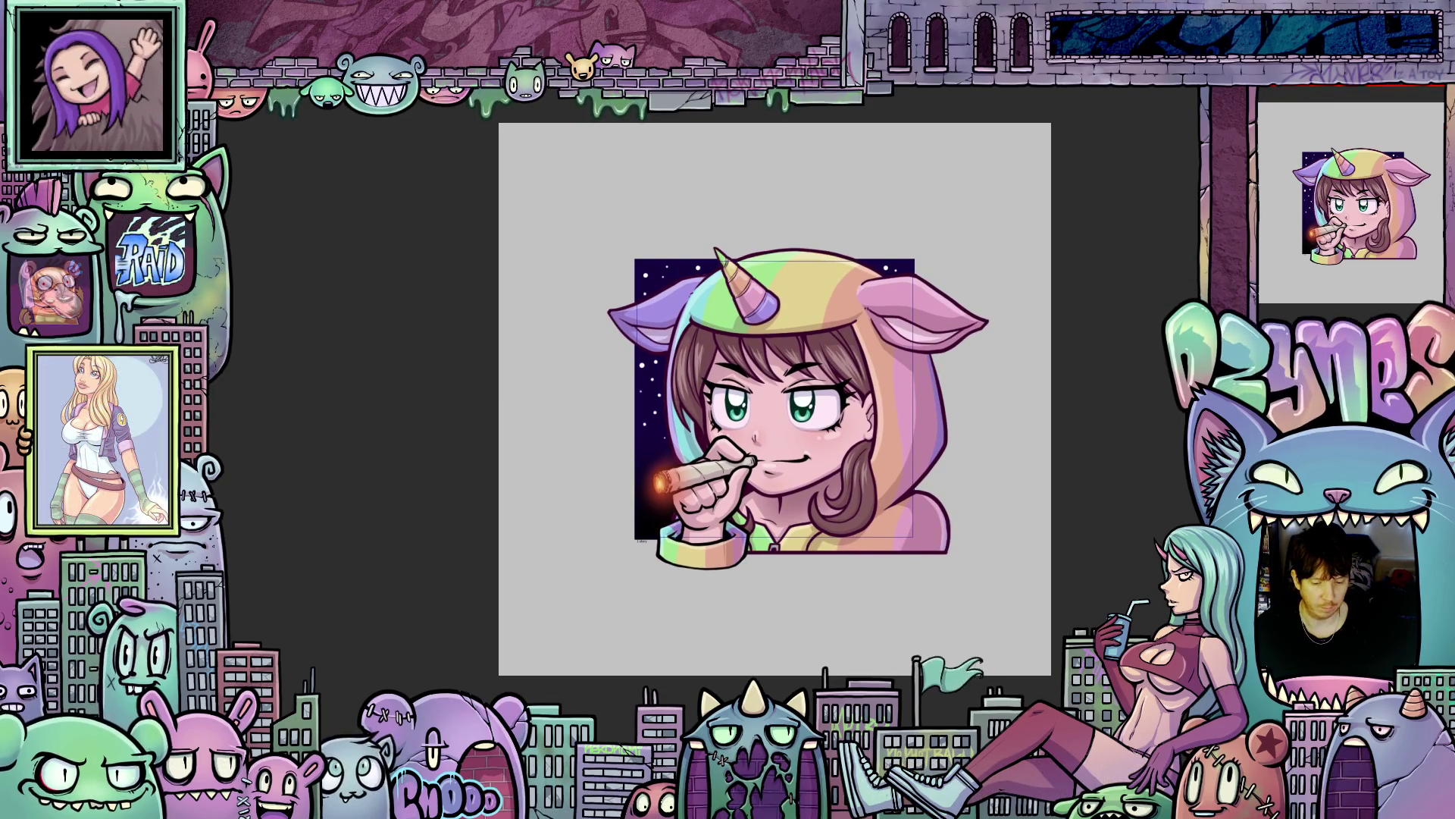
scroll(1003, 390, "up", 2)
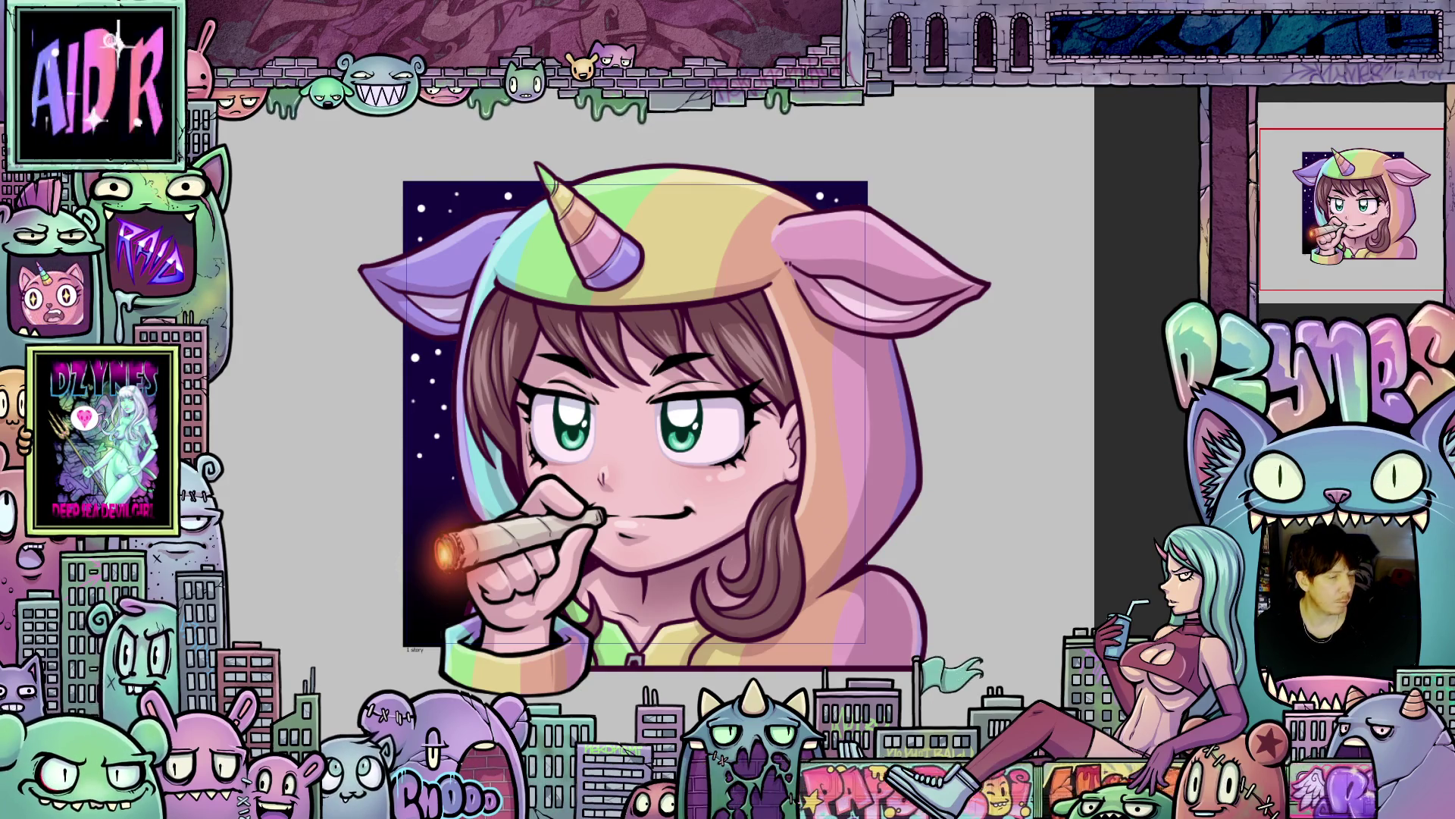
scroll(724, 434, "down", 3)
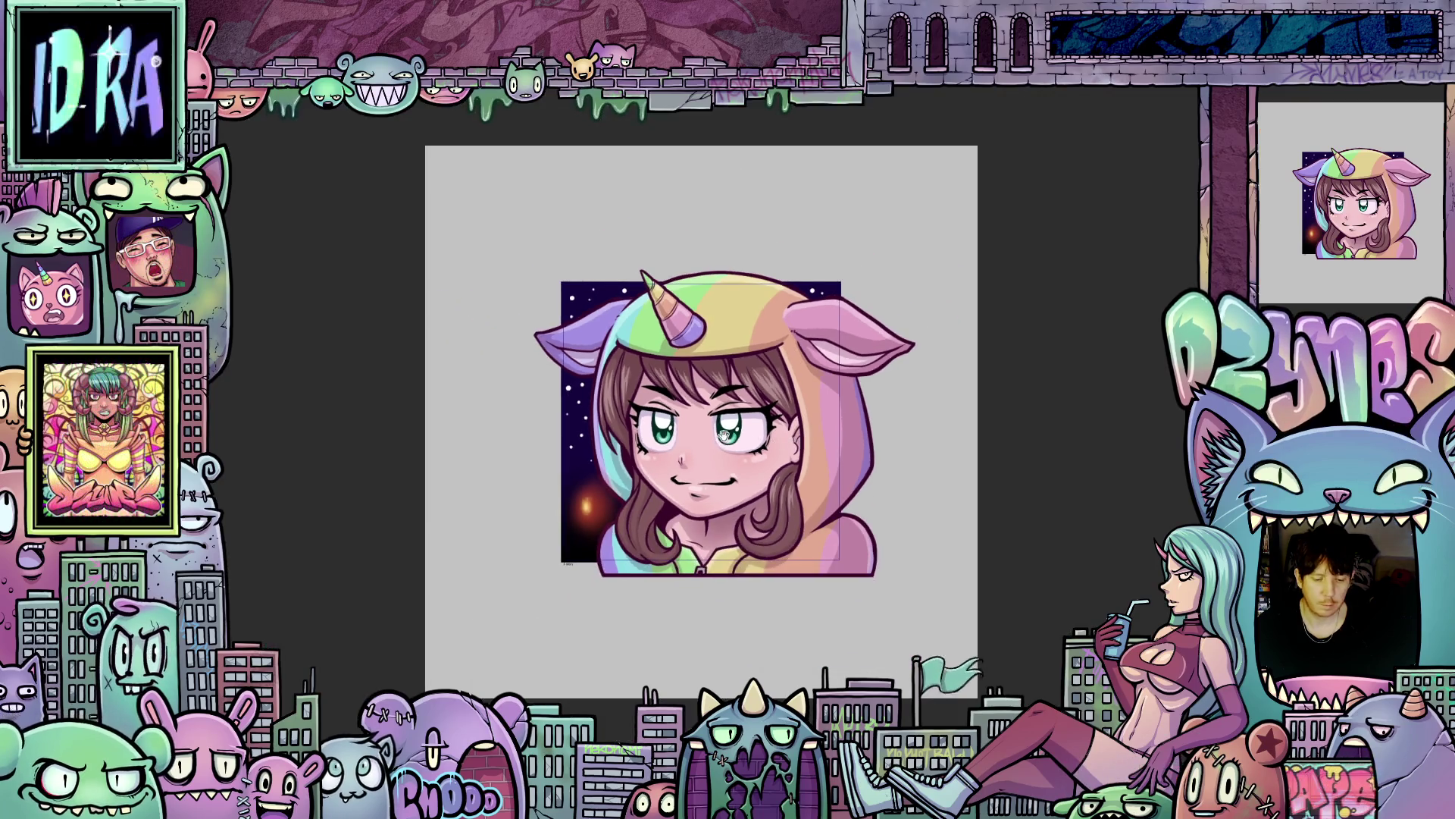
Select the smile cel in the timeline so the unsmoked frame shows.
left_click_drag(724, 434, 756, 379)
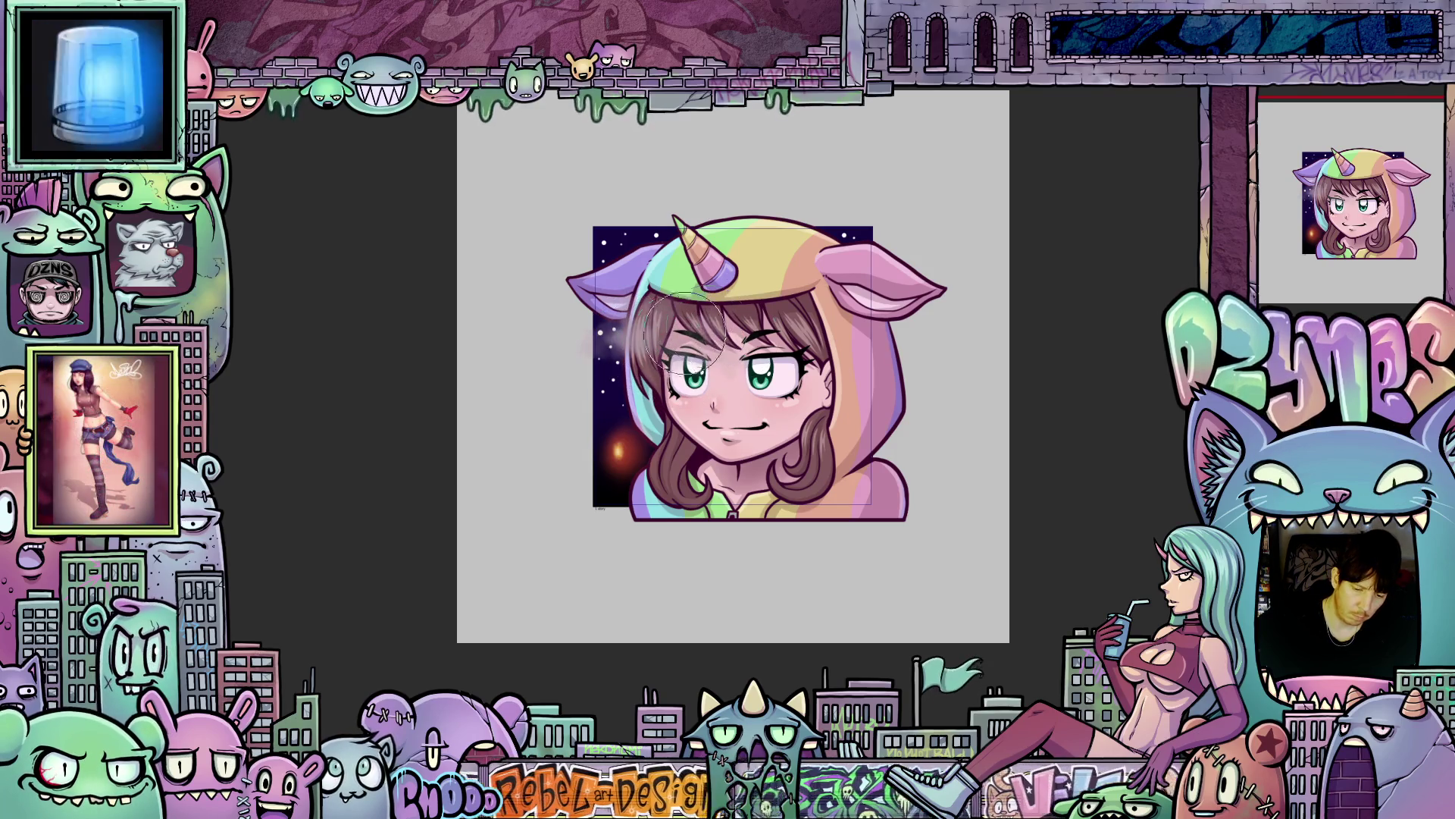
Airbrush pale smoke haze across the eyes and face, then undo/redo repeatedly to compare.
mouse_move(578, 384)
left_mouse_down()
mouse_move(607, 356)
mouse_move(682, 333)
left_mouse_up()
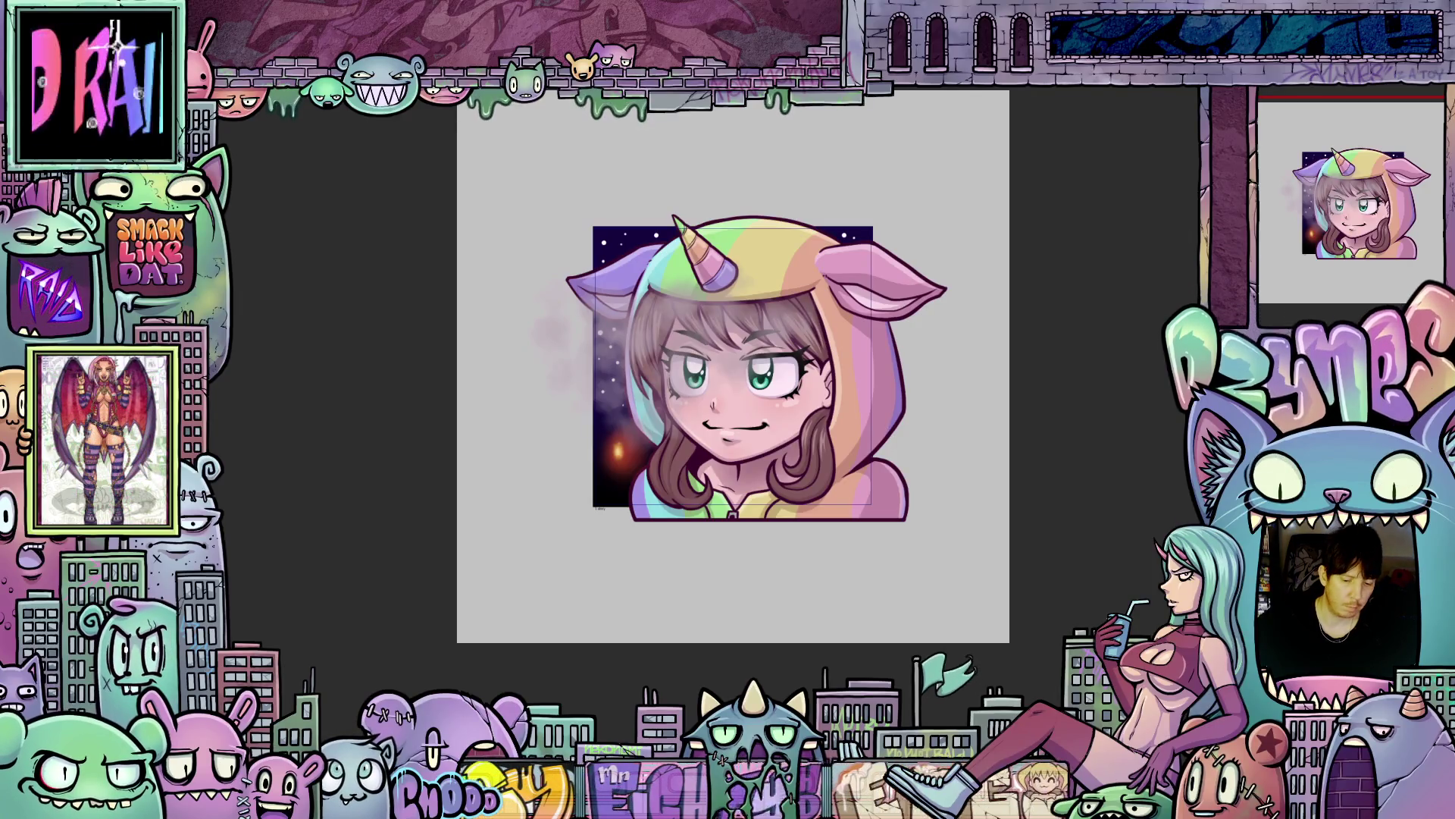
mouse_move(703, 382)
left_mouse_down()
mouse_move(737, 371)
mouse_move(767, 306)
mouse_move(621, 337)
mouse_move(652, 362)
mouse_move(753, 343)
mouse_move(663, 359)
mouse_move(805, 378)
left_mouse_up()
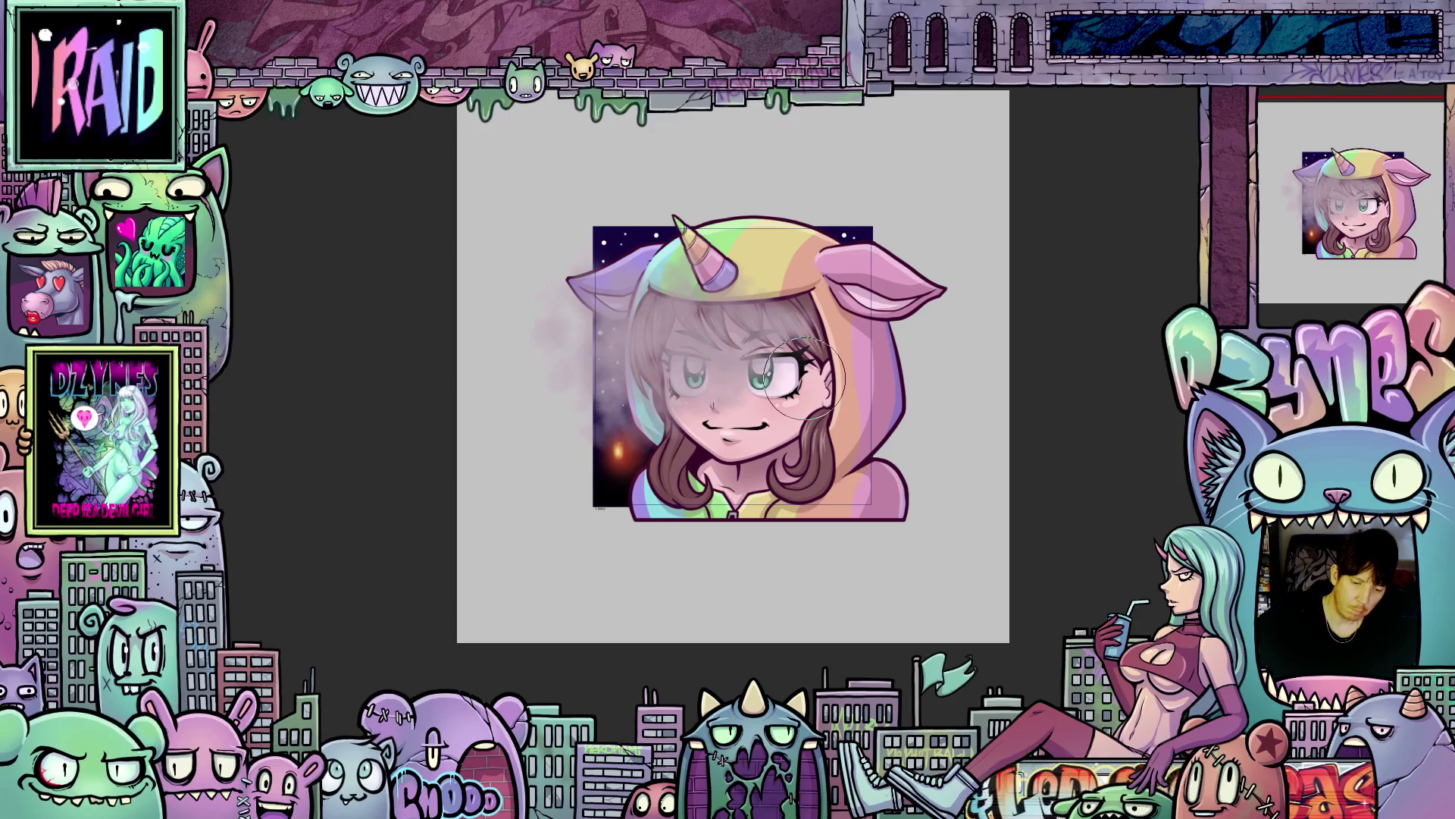
key("ctrl+z")
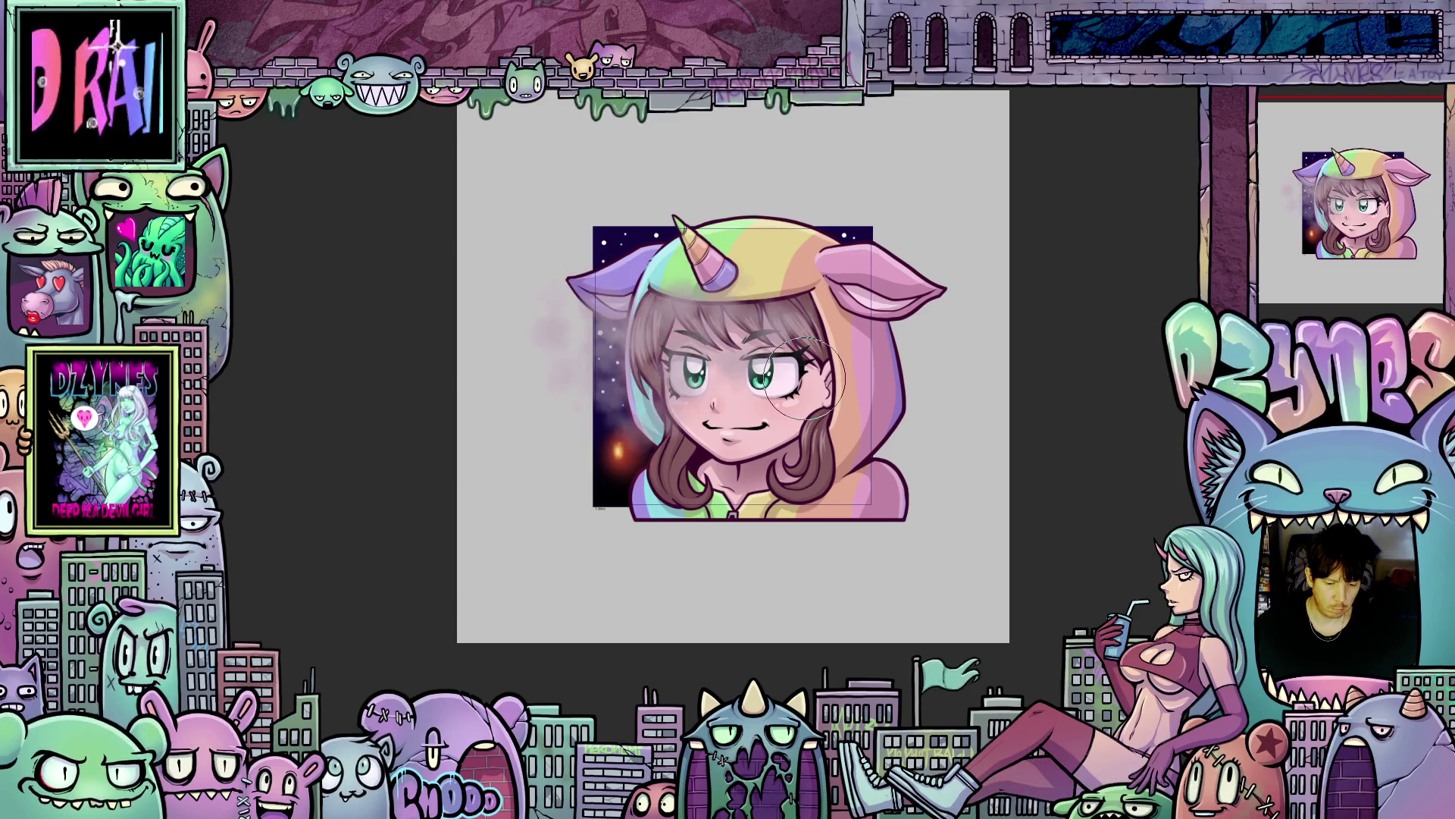
key("ctrl+shift+z")
key("ctrl+z")
key("ctrl+shift+z")
key("ctrl+z")
key("ctrl+shift+z")
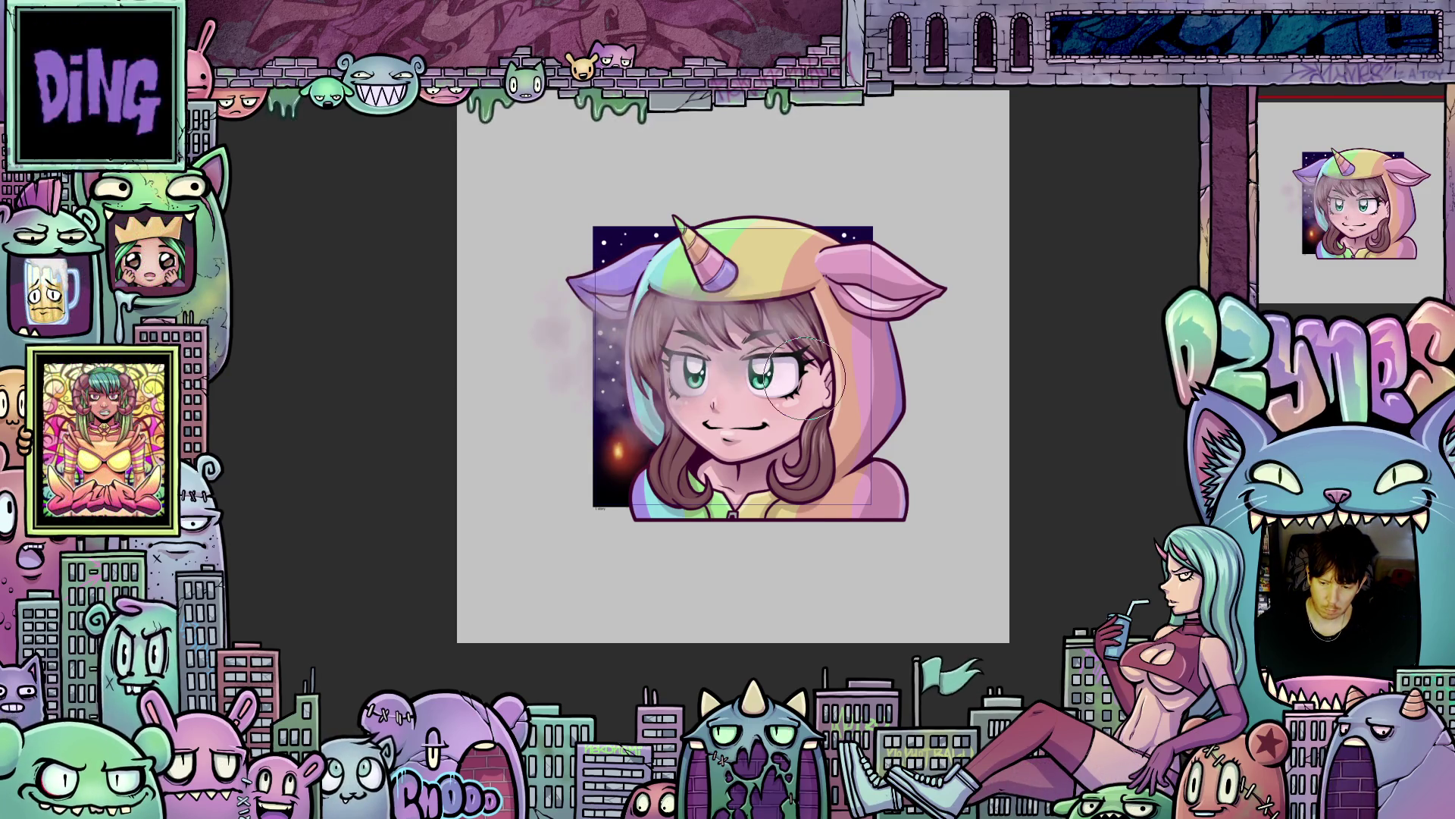
key("ctrl+z")
key("ctrl+shift+z")
key("ctrl+z")
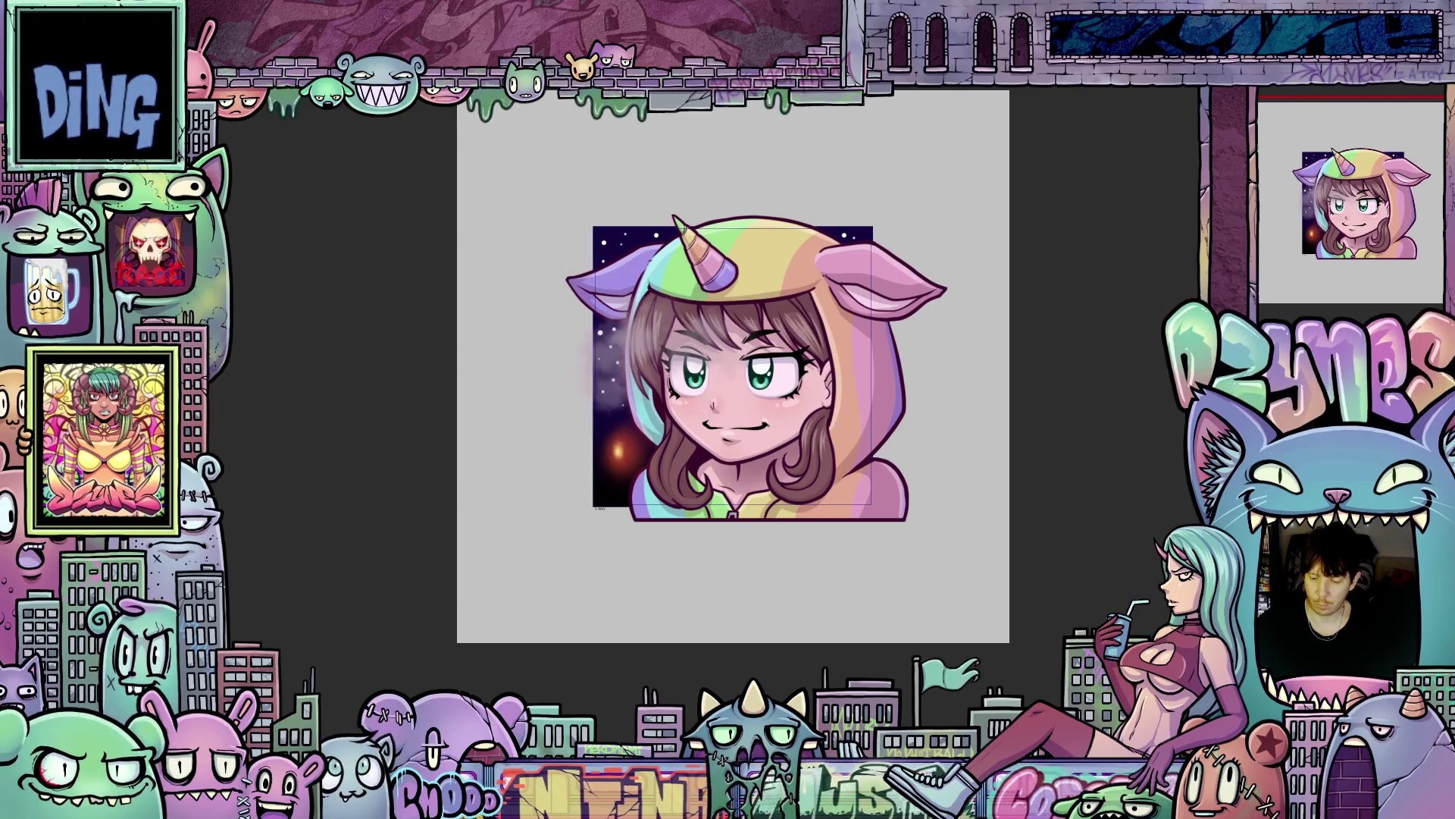
Redo the face haze and dismiss the 'cannot paste different types of tracks' error.
key("ctrl+shift+z")
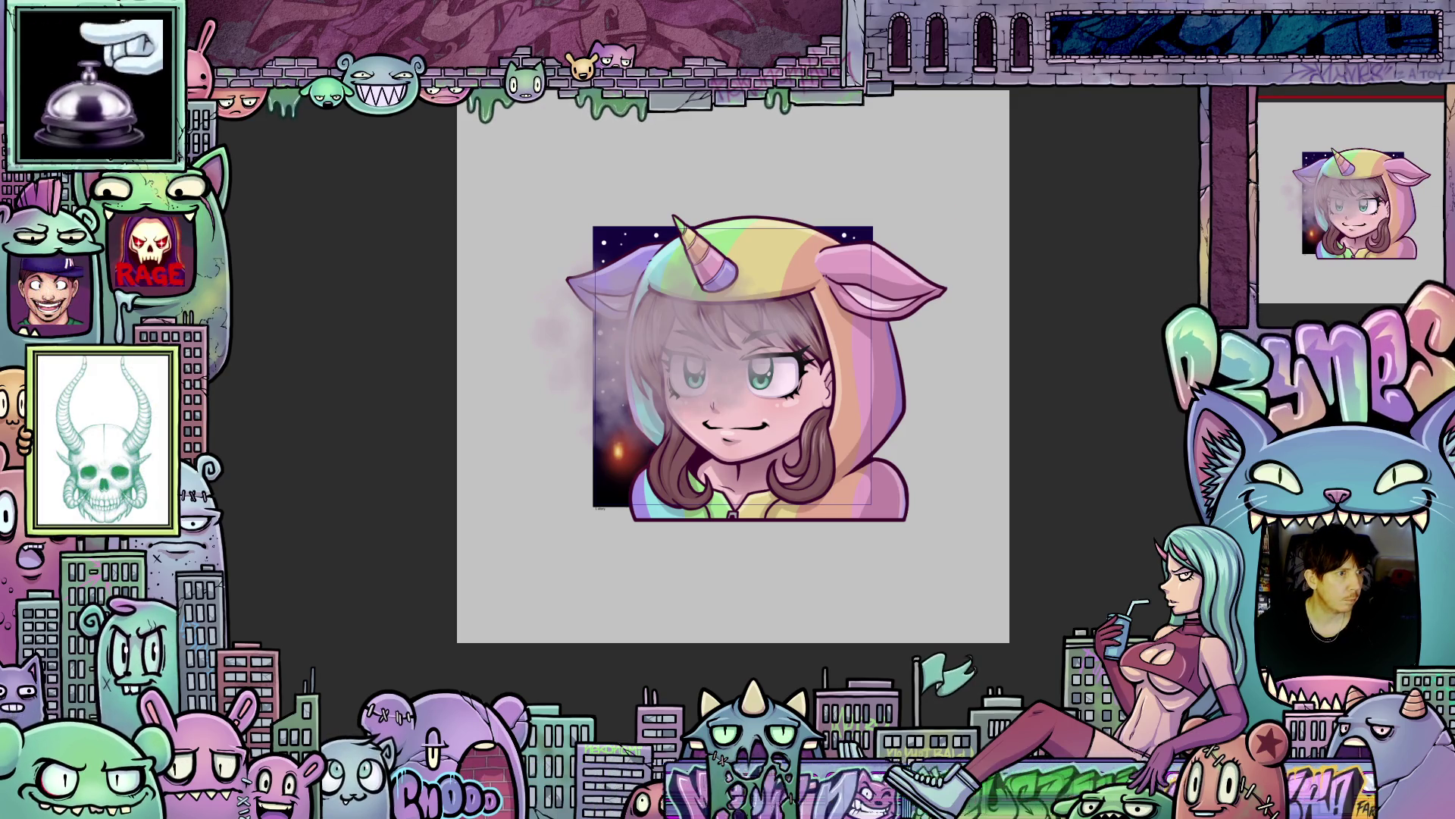
key("ctrl+v")
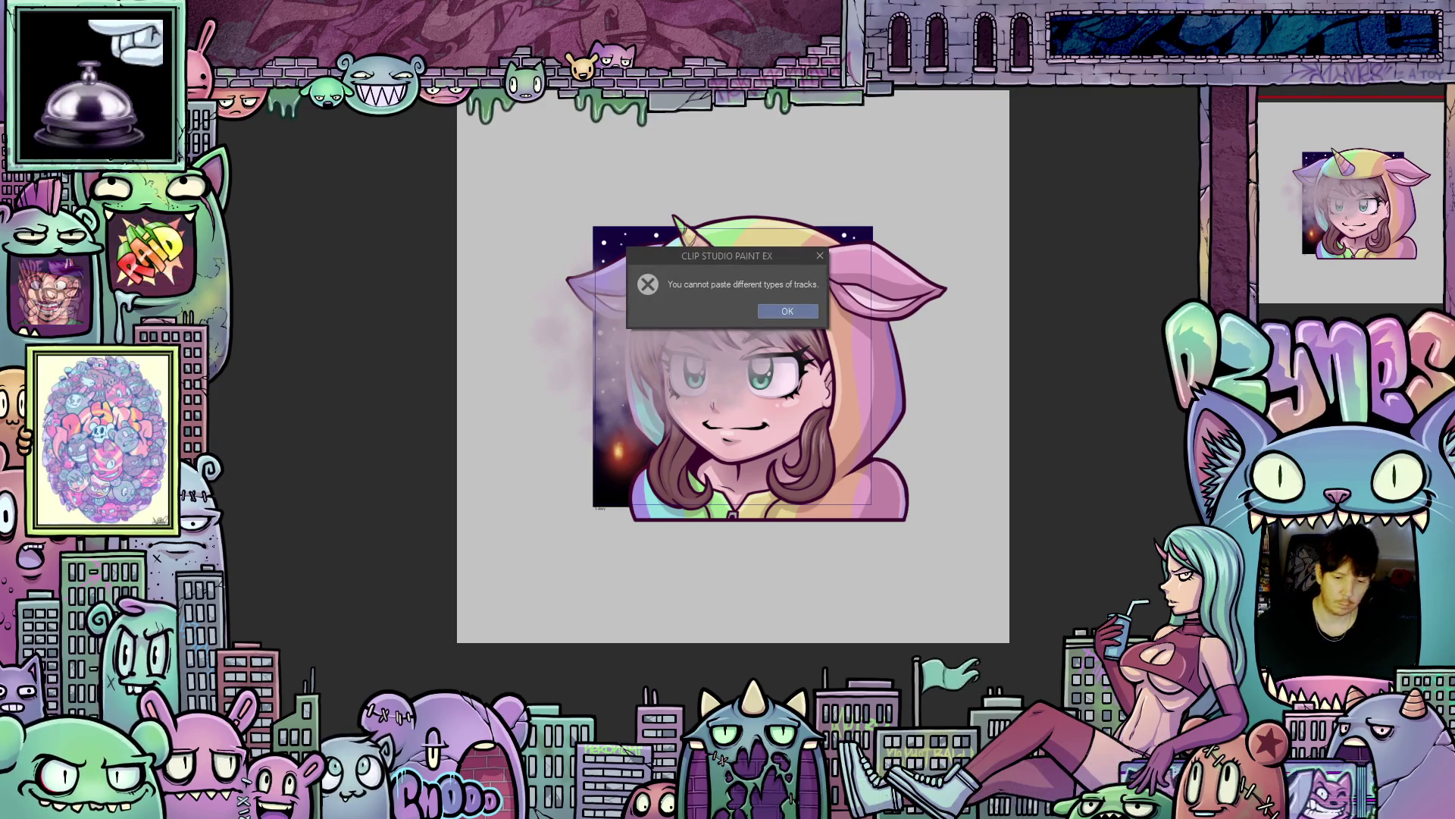
left_click(788, 313)
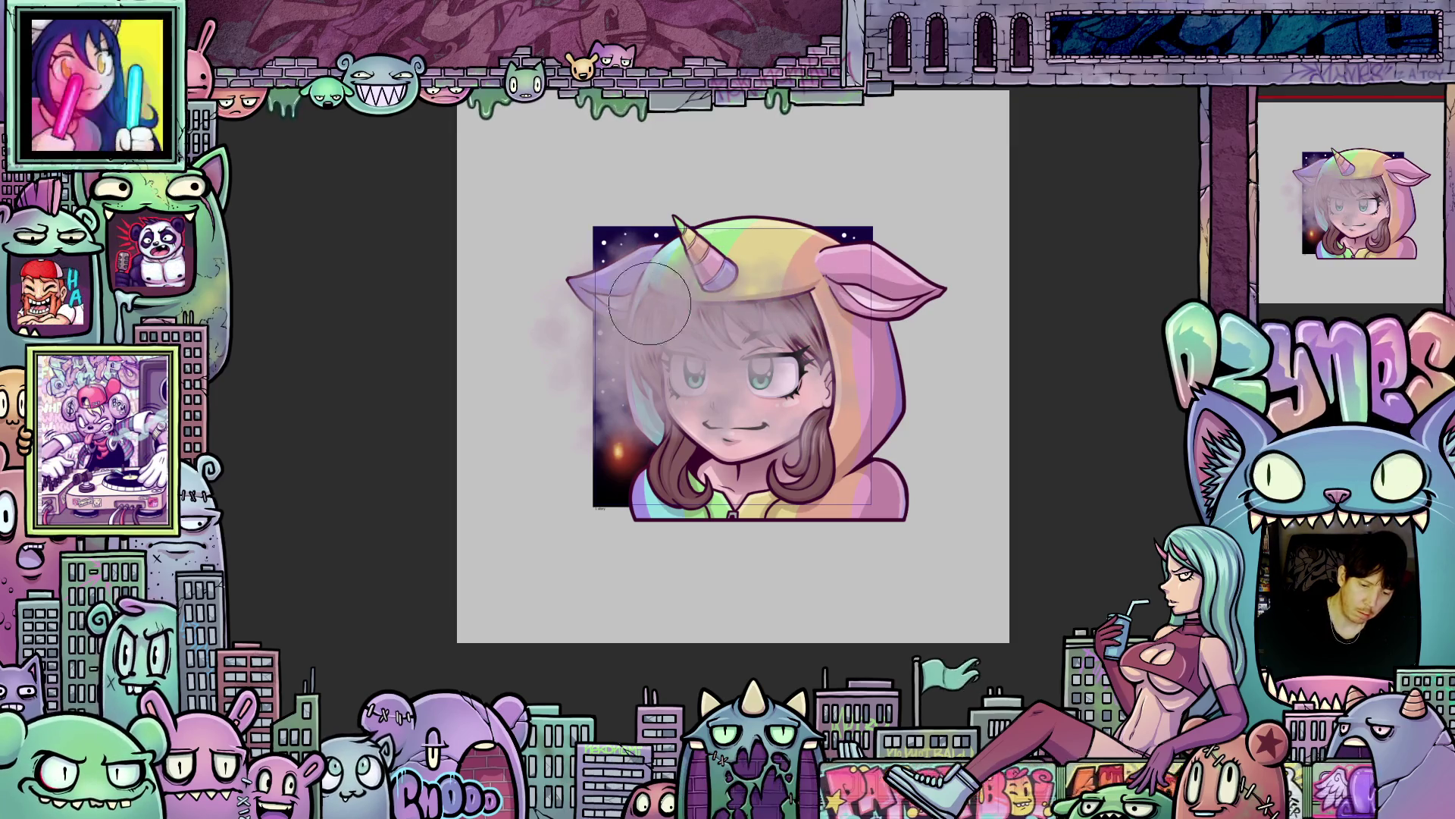
Add purple smoke puffs left of the face and thicken the haze over head and horn.
left_click_drag(556, 441, 547, 455)
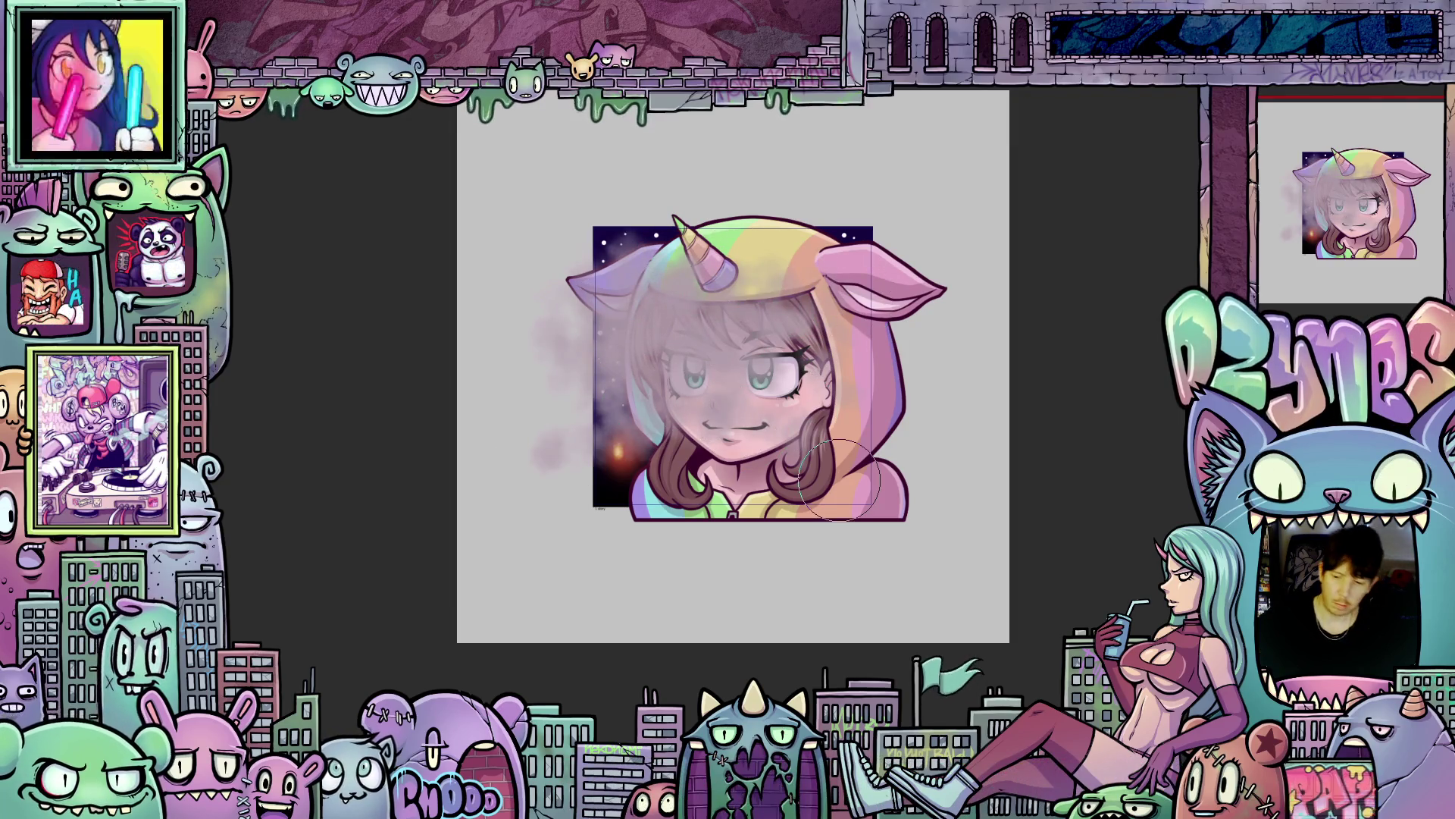
right_click(1275, 211)
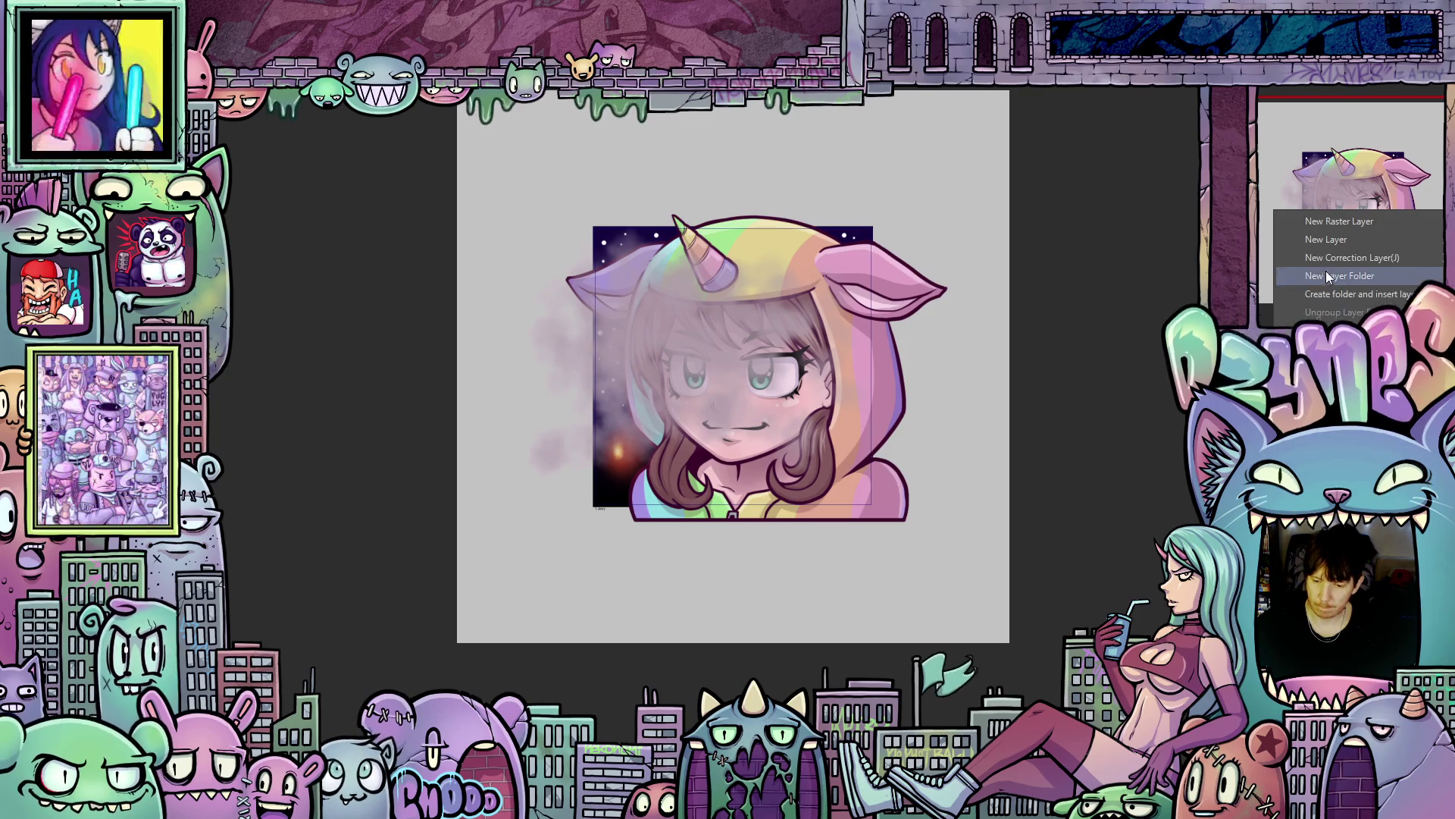
key("Escape")
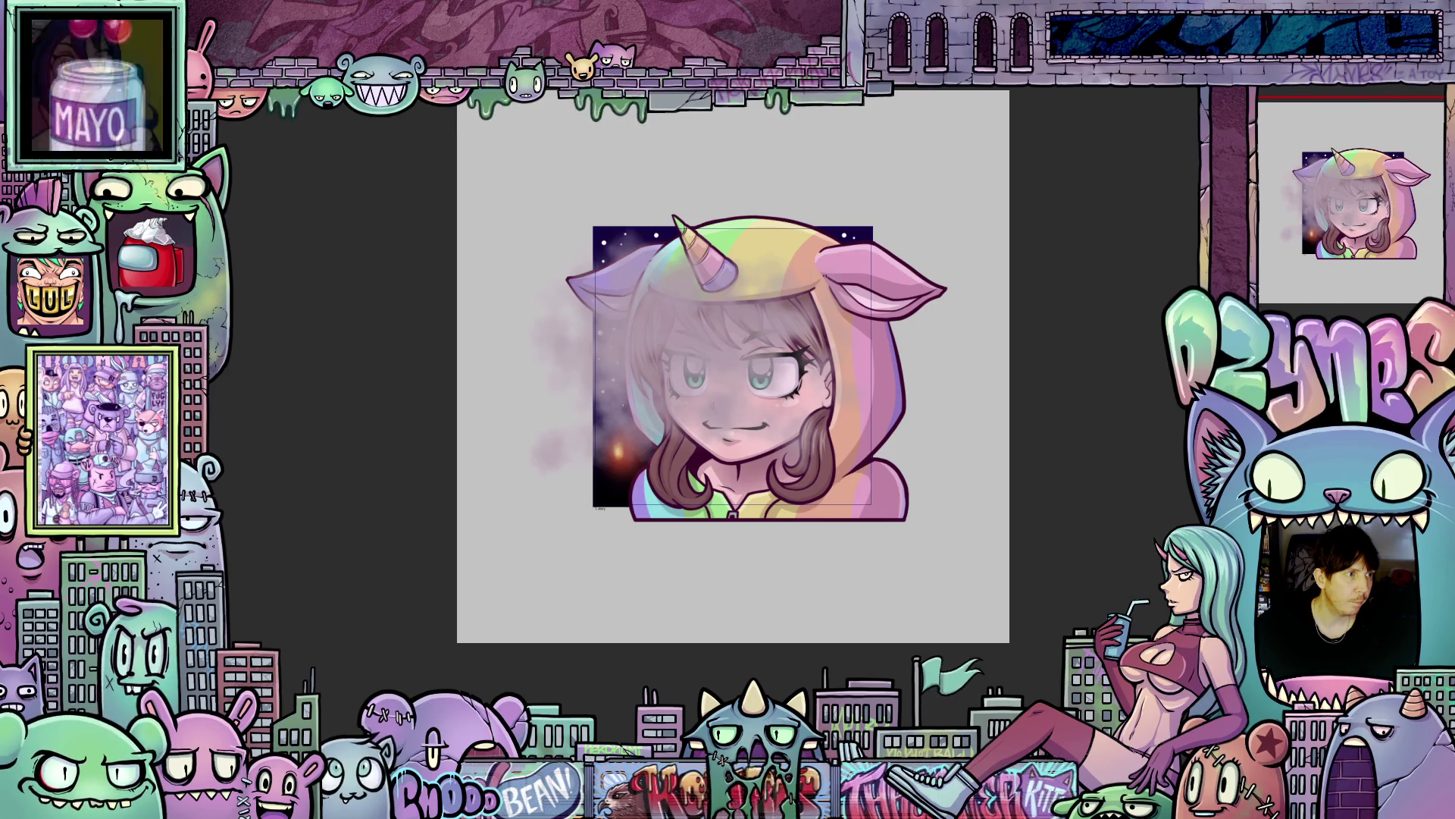
key("ctrl+z")
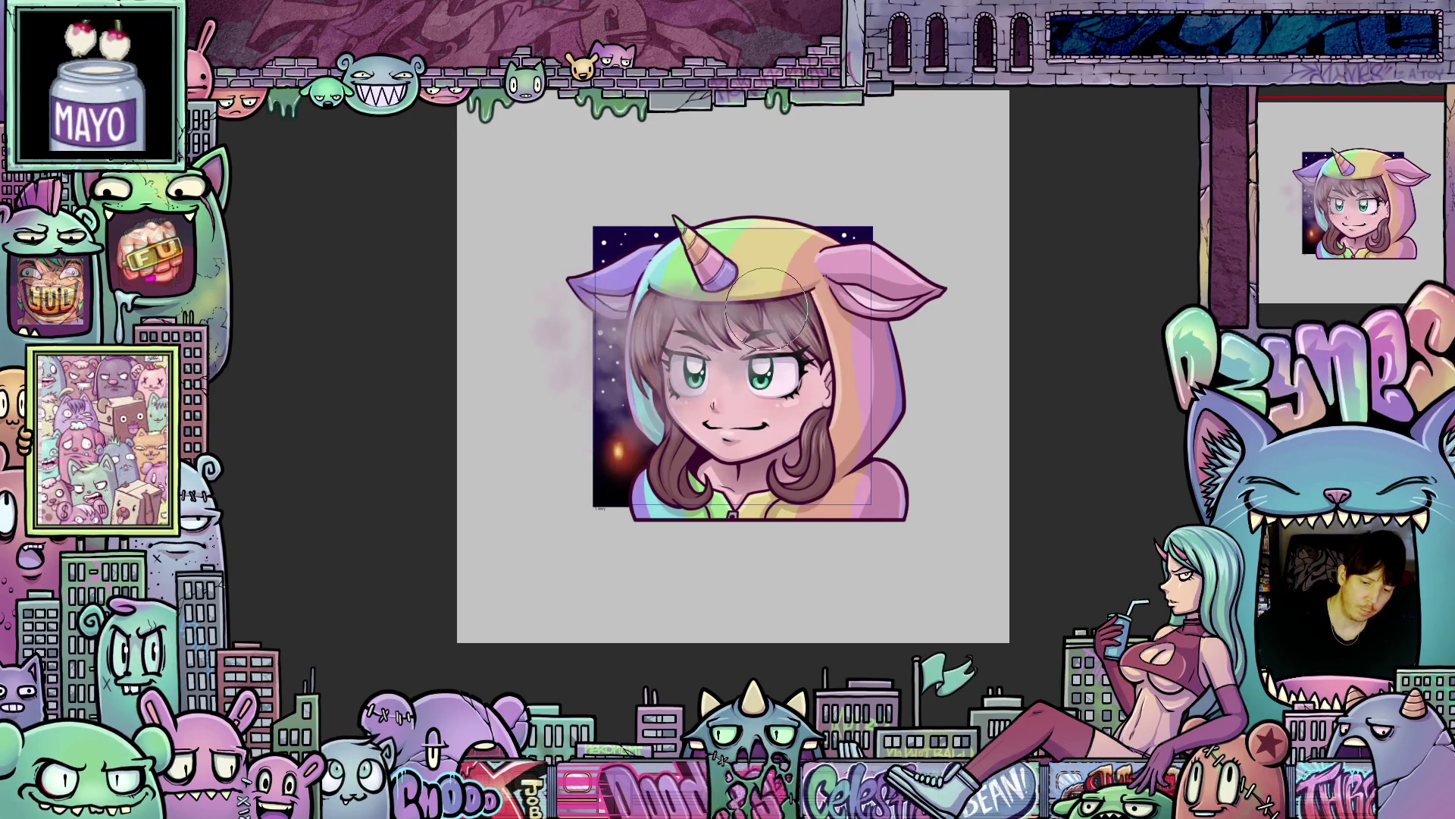
key("ctrl+y")
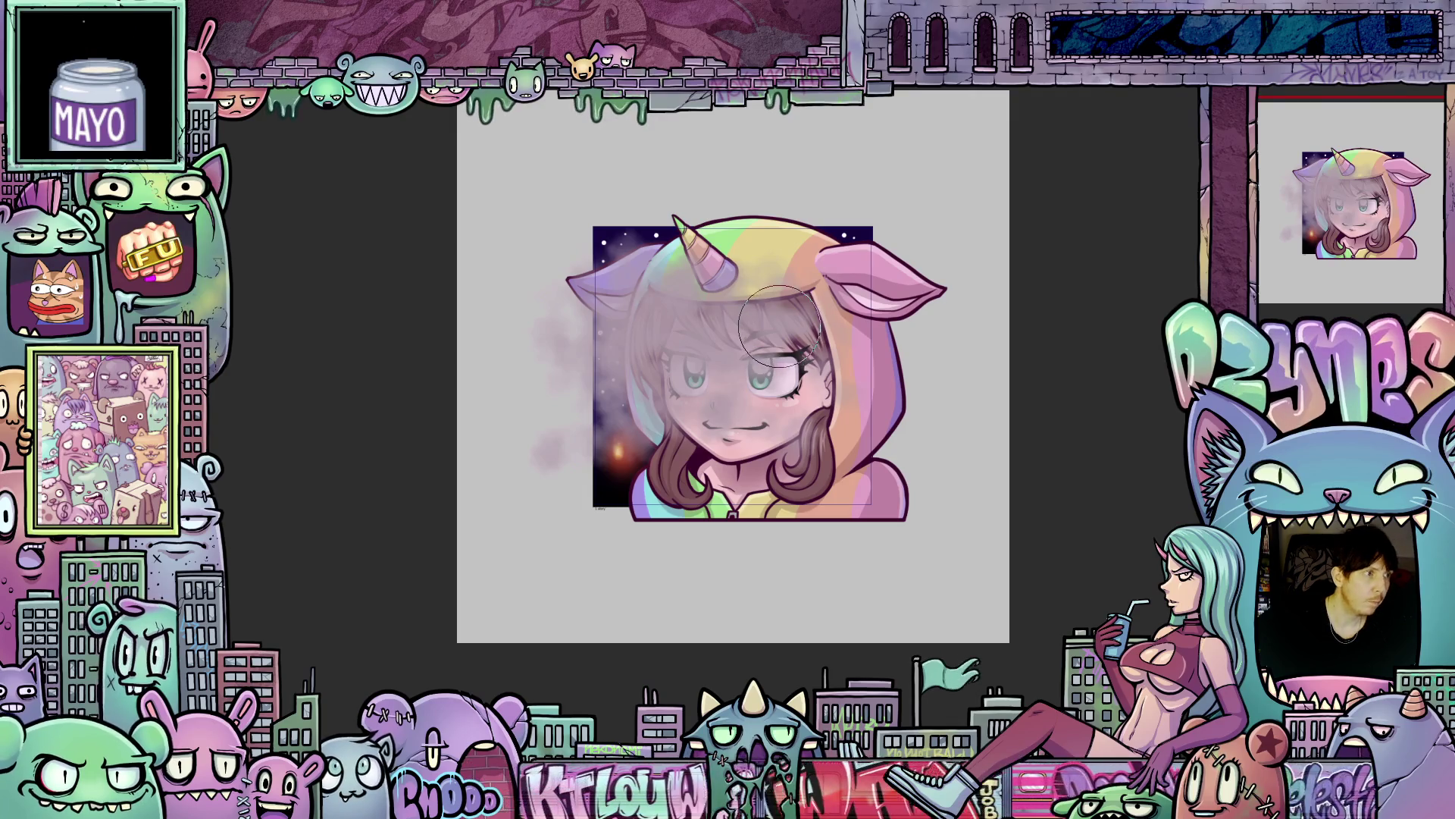
mouse_move(777, 322)
left_mouse_down()
mouse_move(743, 296)
mouse_move(803, 250)
mouse_move(862, 253)
mouse_move(634, 415)
mouse_move(758, 409)
mouse_move(796, 424)
mouse_move(705, 363)
mouse_move(811, 478)
left_mouse_up()
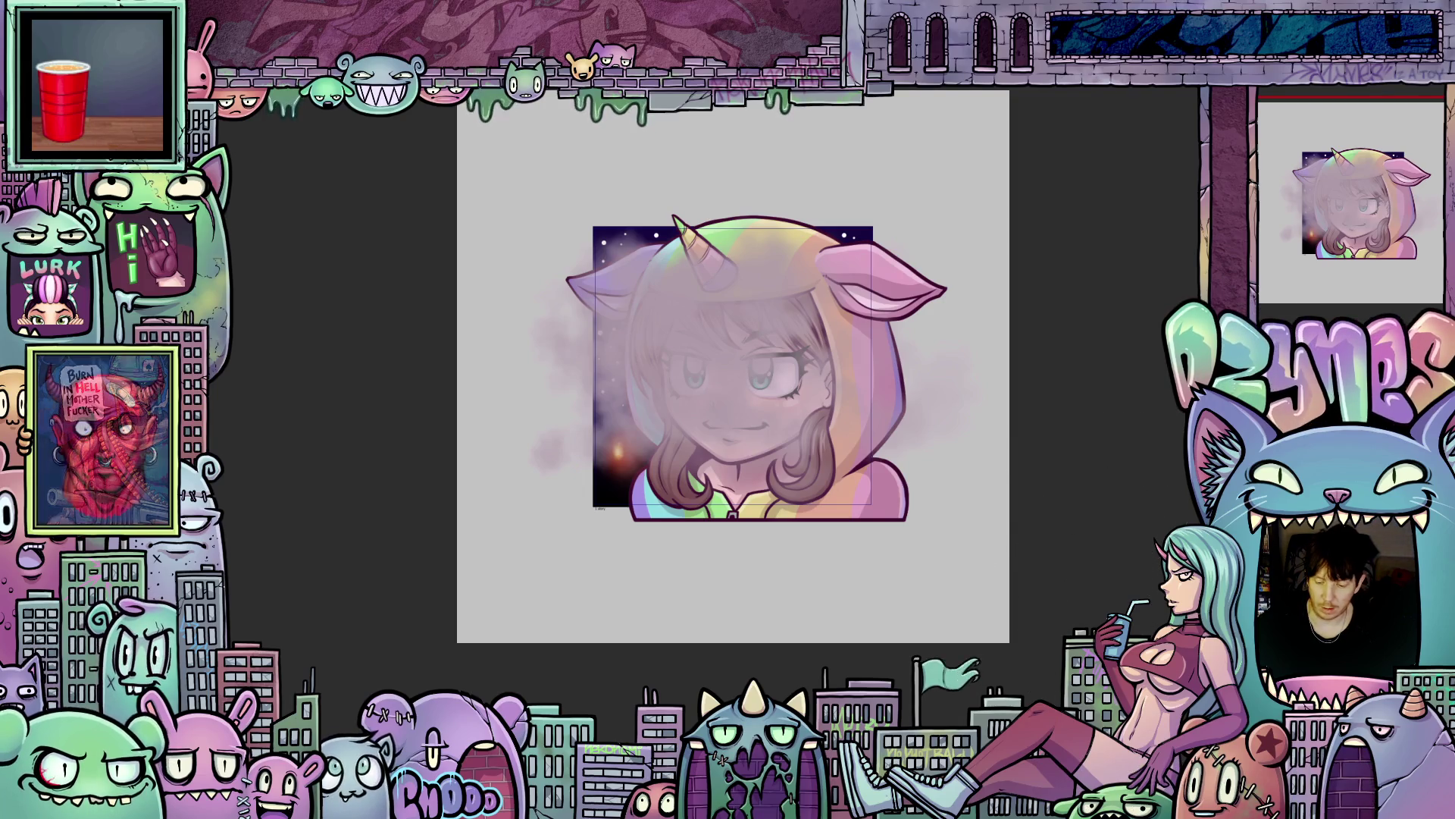
Spray purple haze across the artwork and face, spreading it over the lower face.
right_click(1275, 213)
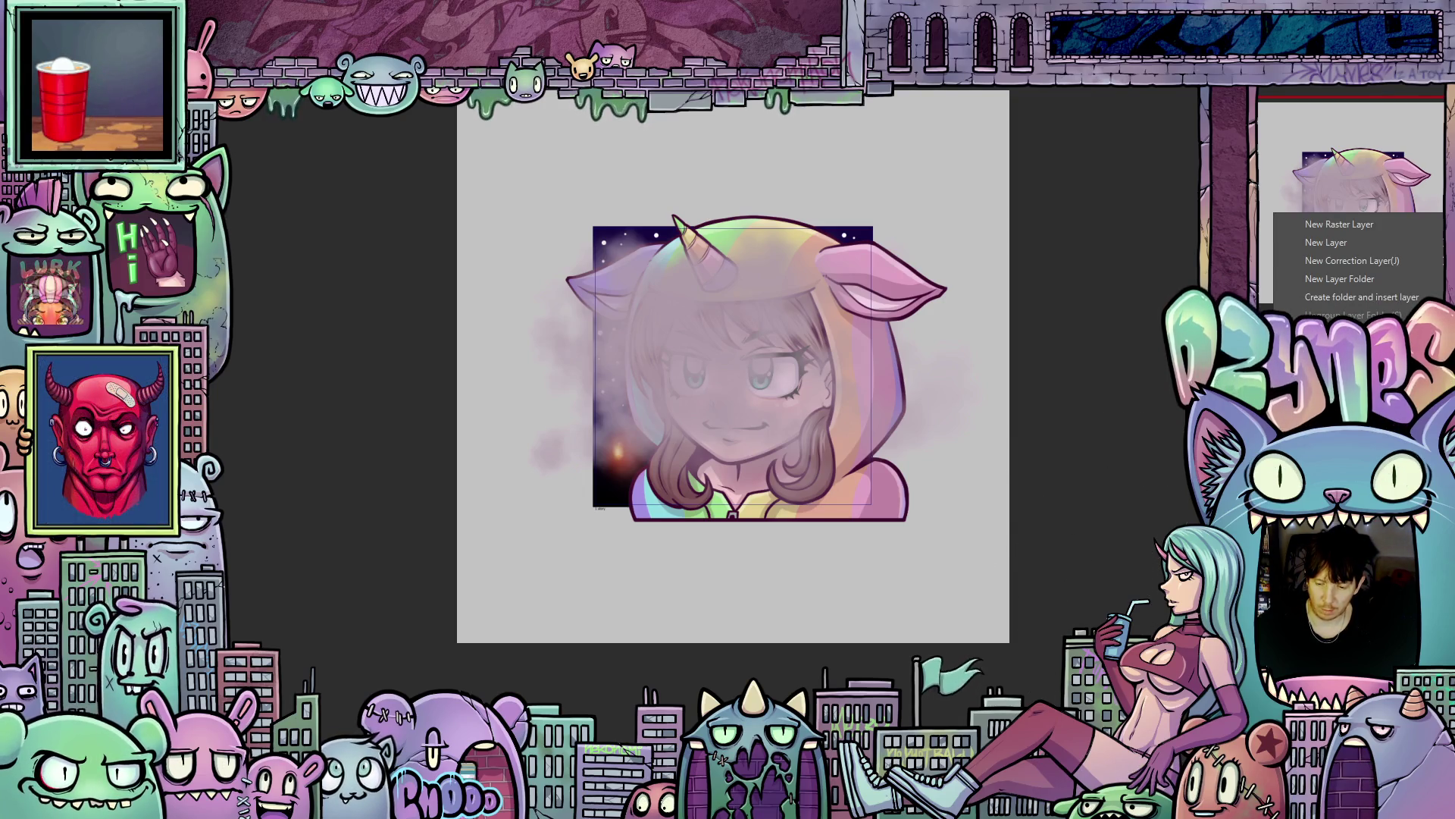
left_click(1340, 279)
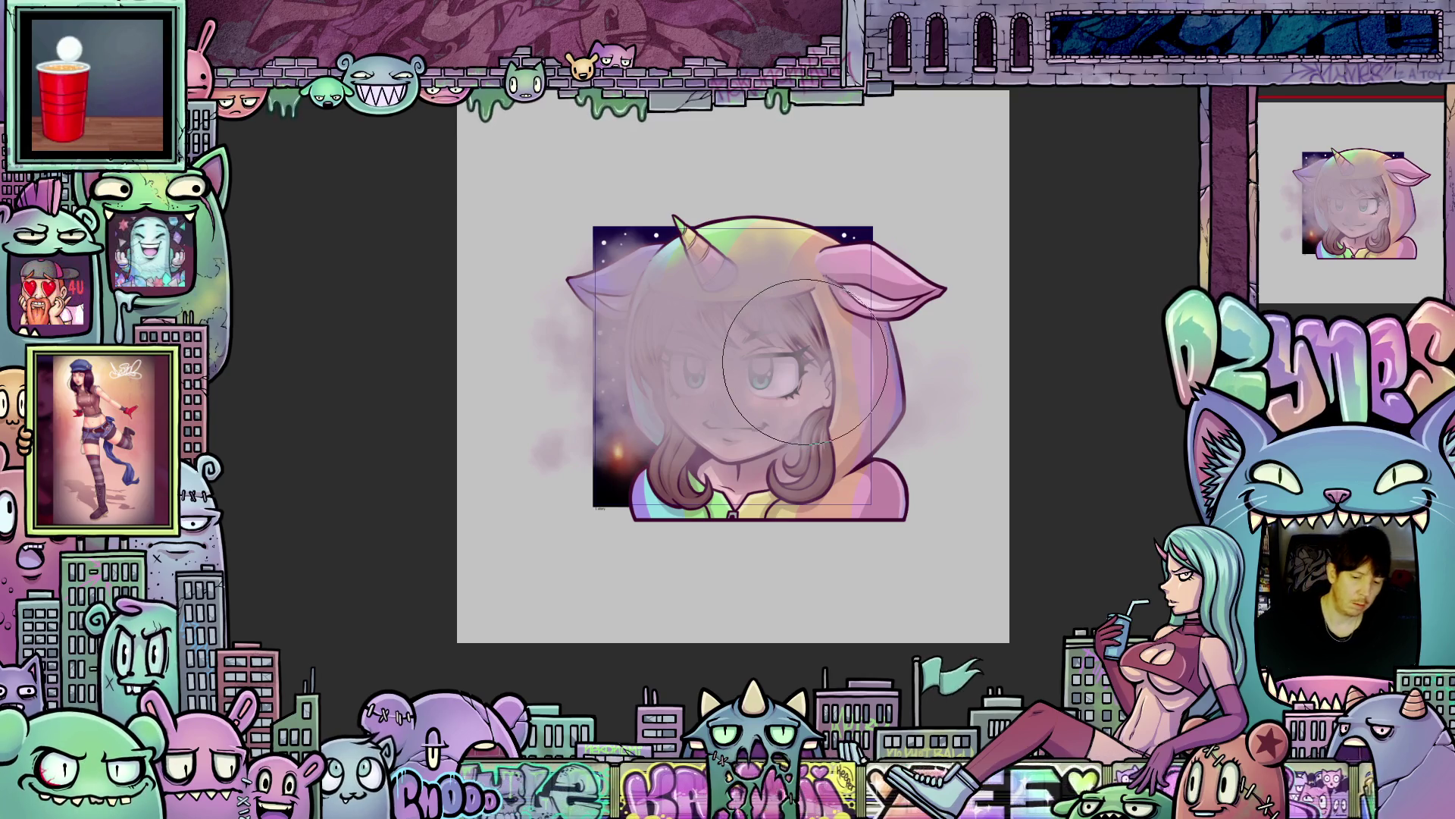
mouse_move(788, 322)
left_mouse_down()
mouse_move(698, 250)
mouse_move(602, 454)
mouse_move(832, 445)
mouse_move(624, 488)
mouse_move(667, 487)
mouse_move(649, 260)
mouse_move(607, 261)
mouse_move(838, 513)
mouse_move(660, 578)
mouse_move(806, 513)
mouse_move(1018, 381)
left_mouse_up()
right_click(1276, 222)
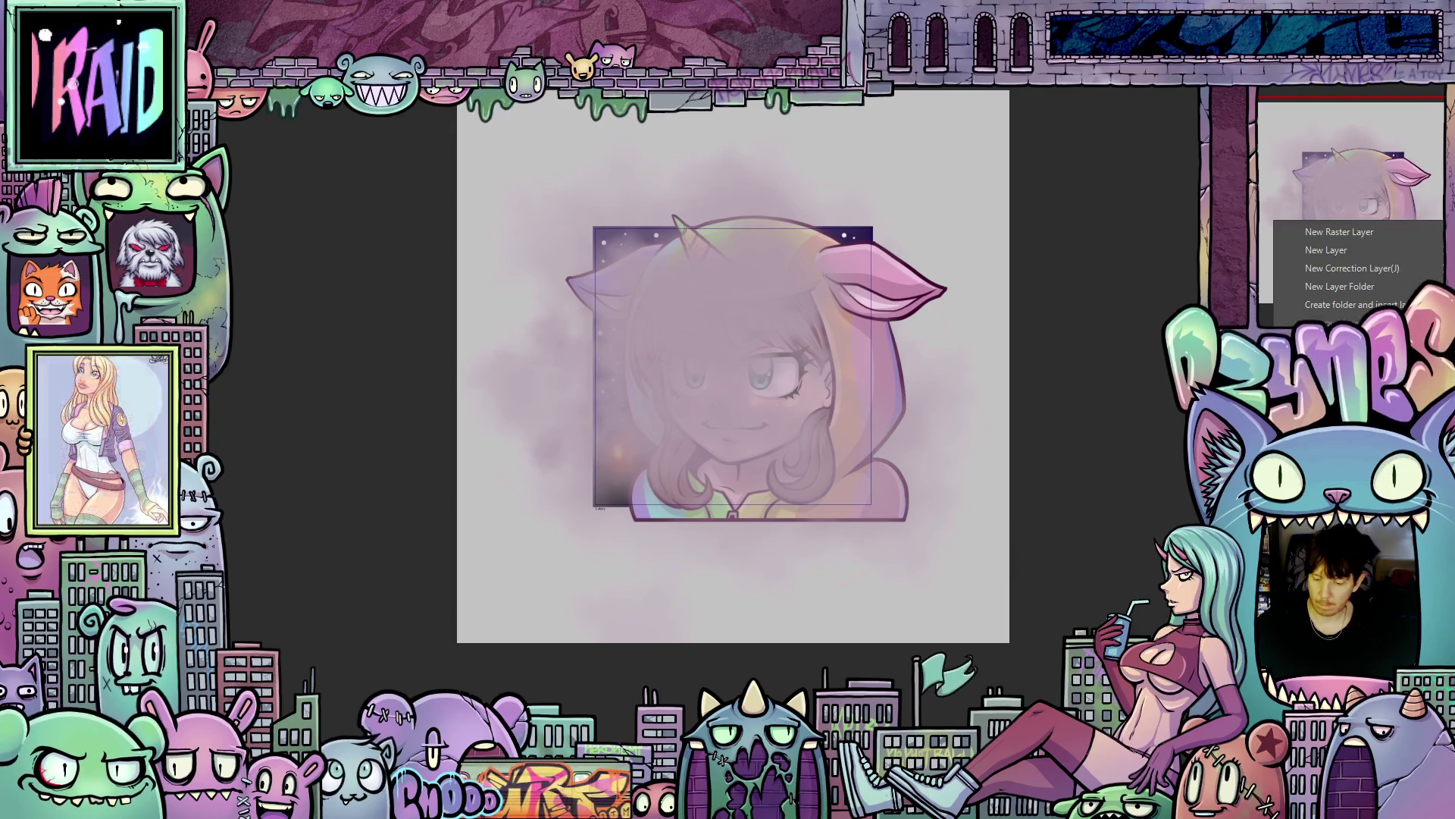
key("Escape")
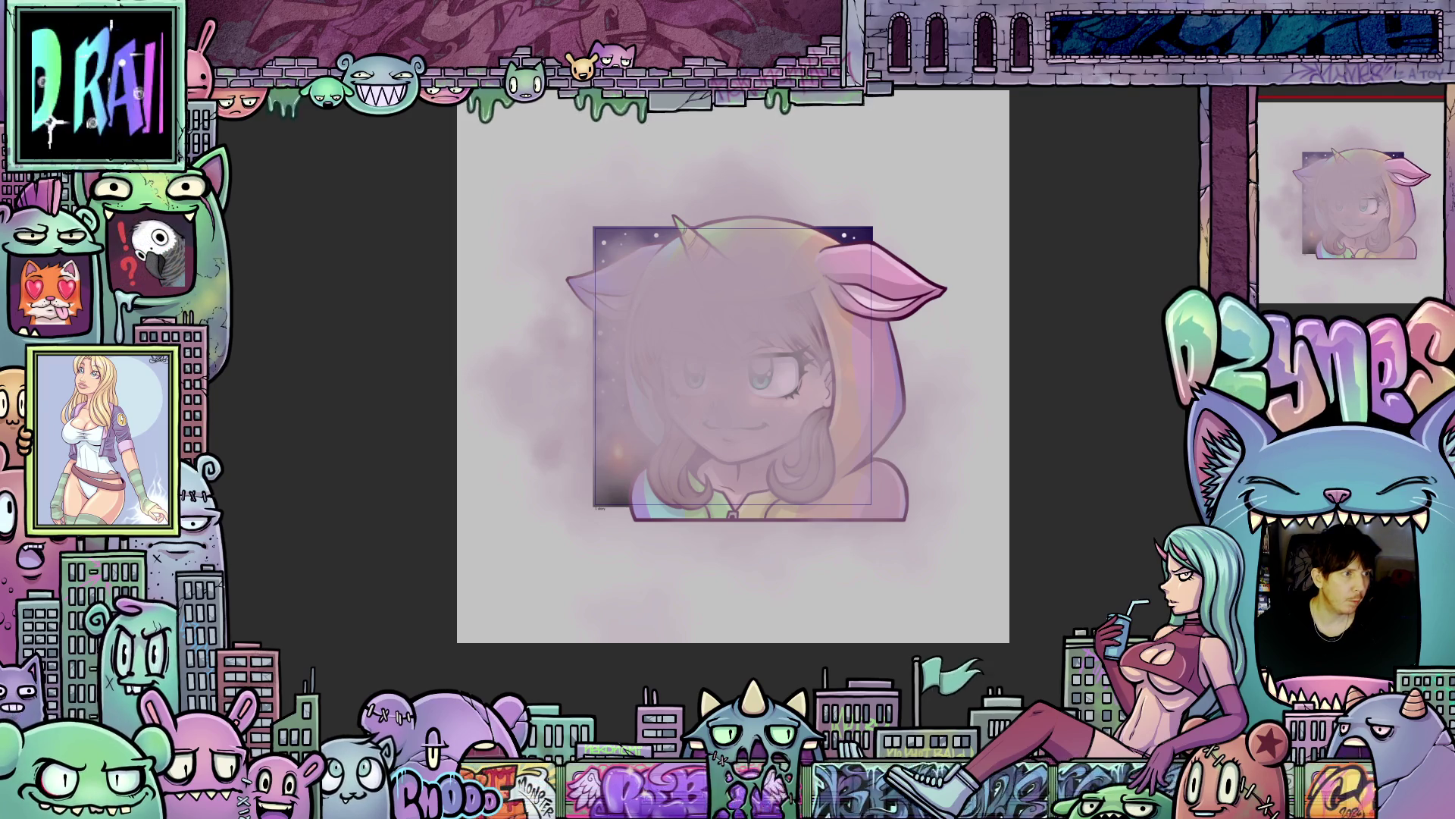
mouse_move(788, 416)
left_mouse_down()
mouse_move(796, 448)
mouse_move(647, 475)
mouse_move(779, 399)
mouse_move(624, 257)
mouse_move(666, 243)
mouse_move(851, 455)
mouse_move(814, 250)
mouse_move(591, 244)
mouse_move(753, 423)
mouse_move(812, 357)
mouse_move(834, 465)
left_mouse_up()
Resize the airbrush and thicken the haze around the ear, lower face and eye.
key("[")
key("[")
key("[")
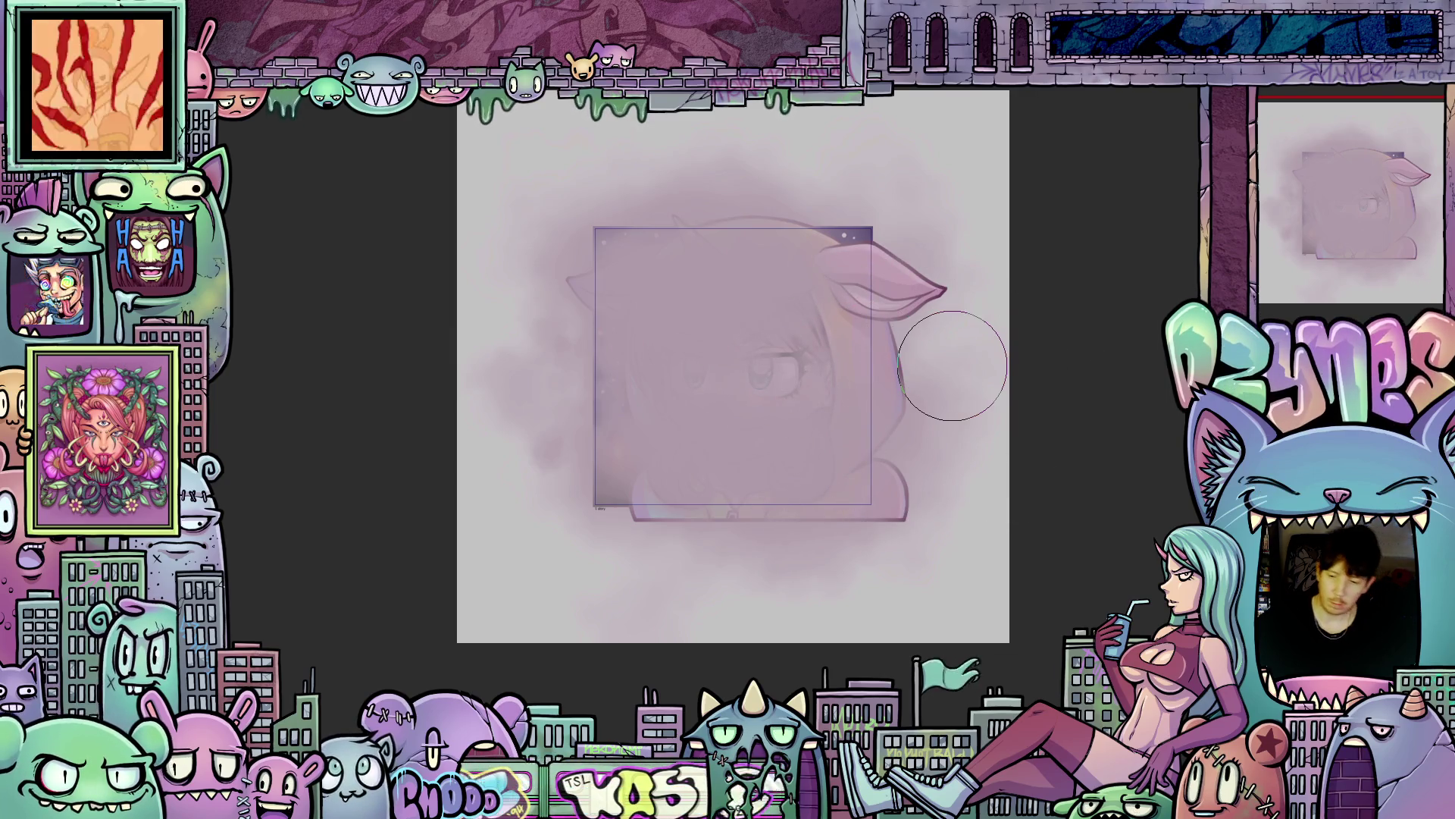
right_click(1277, 221)
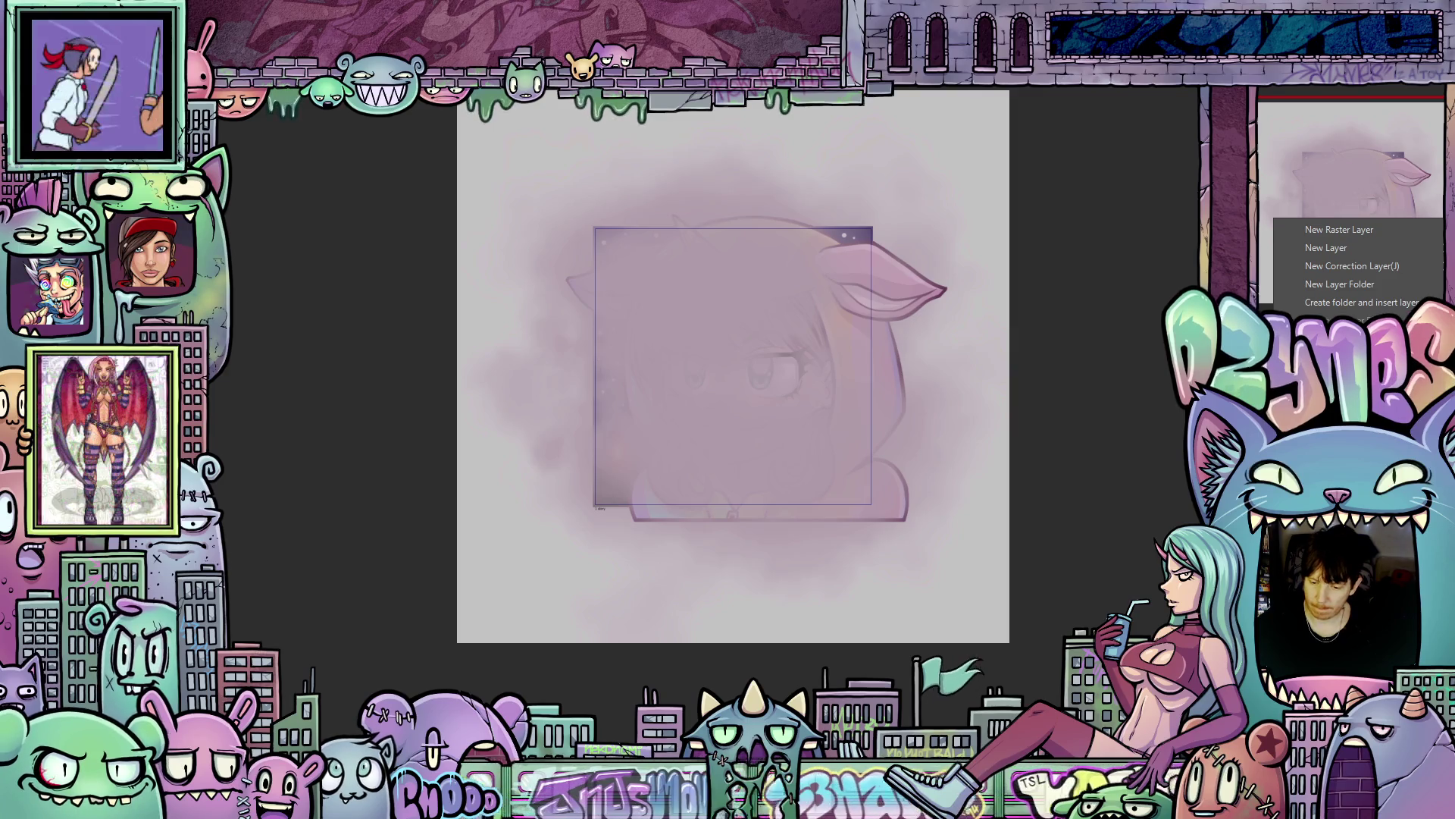
key("Escape")
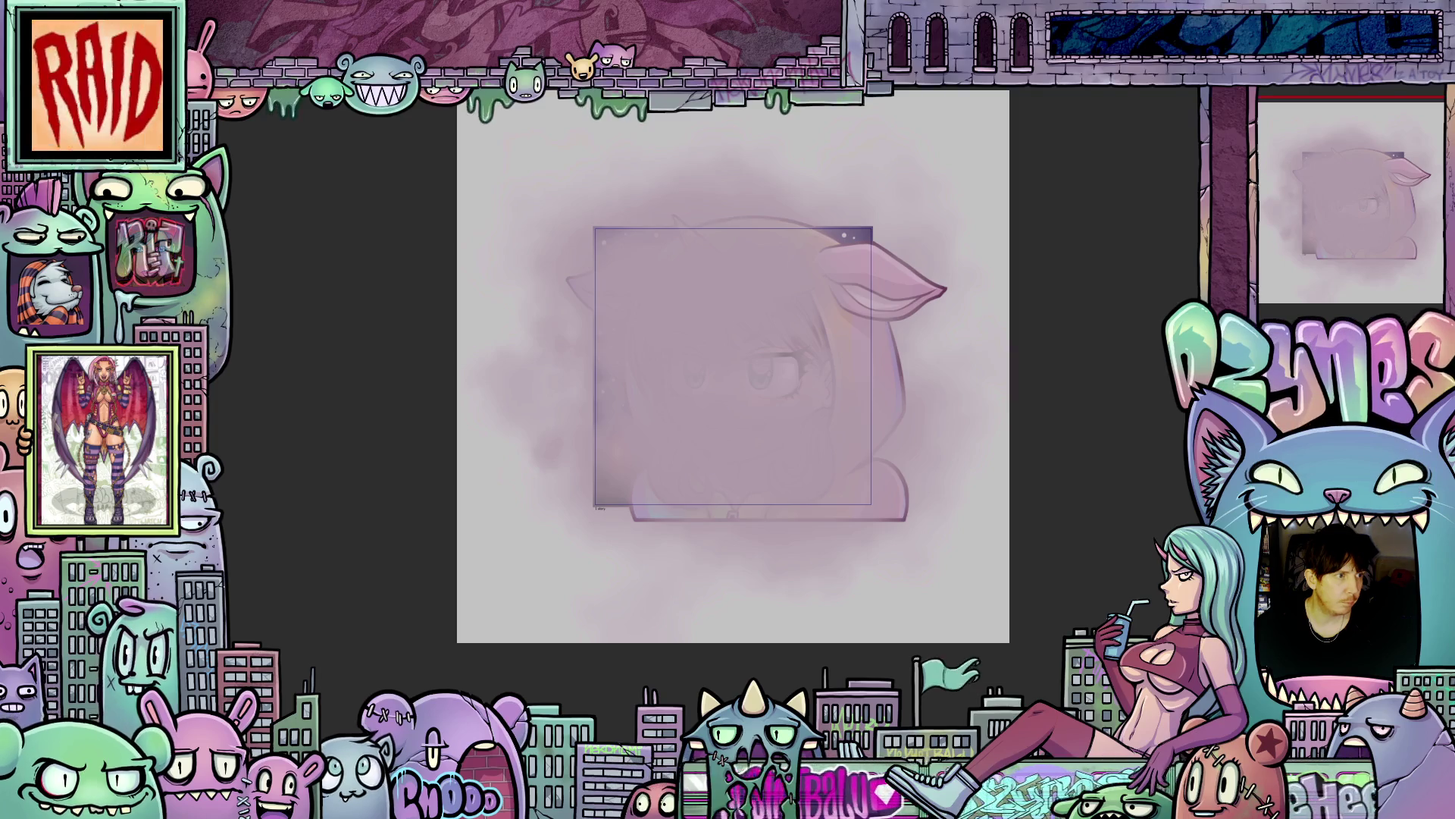
key("bracketright")
key("bracketright")
key("bracketright")
mouse_move(894, 228)
left_mouse_down()
mouse_move(812, 244)
mouse_move(910, 276)
mouse_move(624, 234)
left_mouse_up()
mouse_move(612, 445)
left_mouse_down()
mouse_move(682, 503)
mouse_move(894, 488)
mouse_move(770, 341)
mouse_move(777, 353)
mouse_move(871, 228)
mouse_move(705, 276)
mouse_move(744, 375)
left_mouse_up()
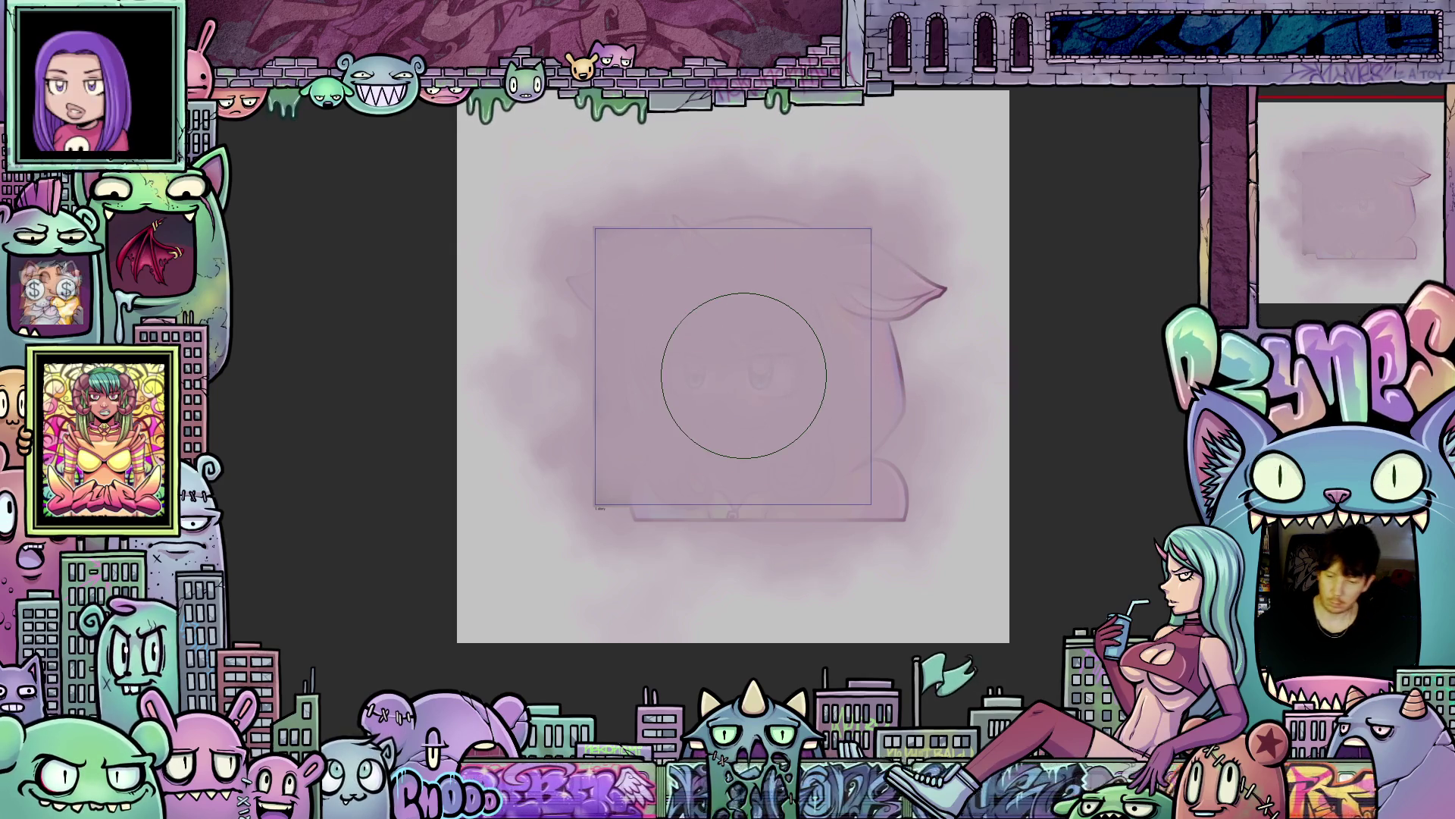
left_click(1289, 215)
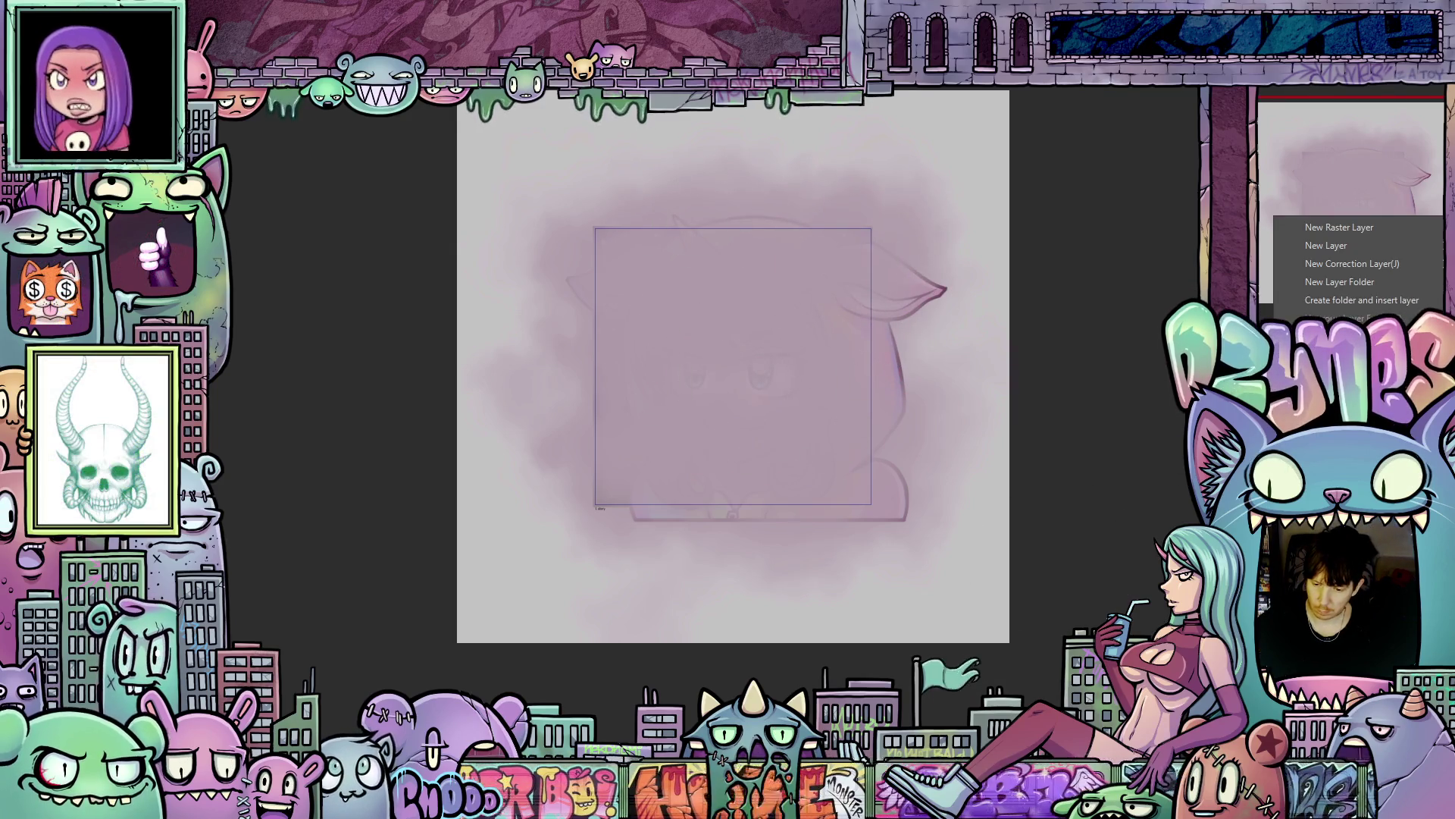
key("Escape")
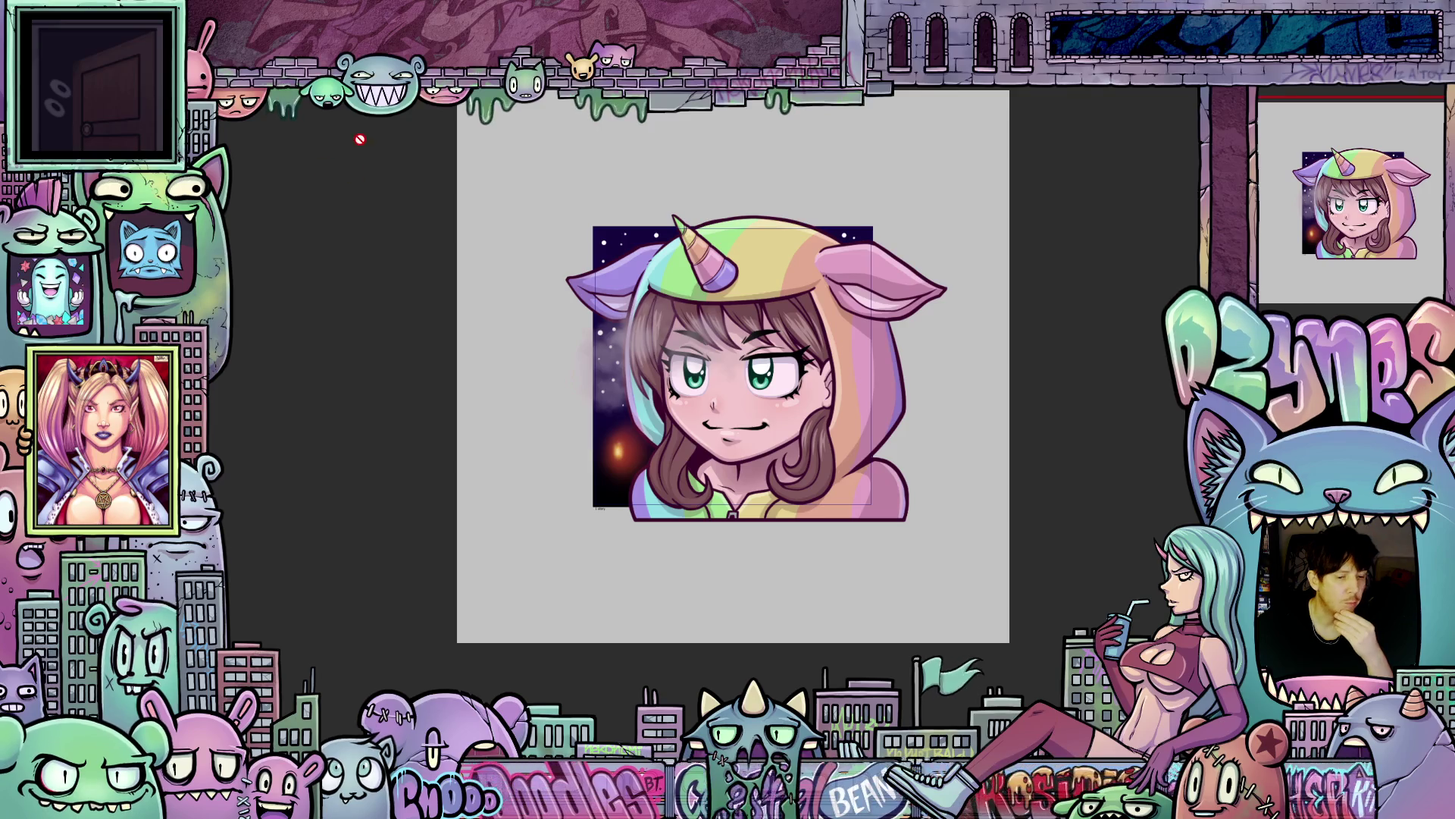
Start a Ctrl+T transform on the square background artwork.
key("ctrl+t")
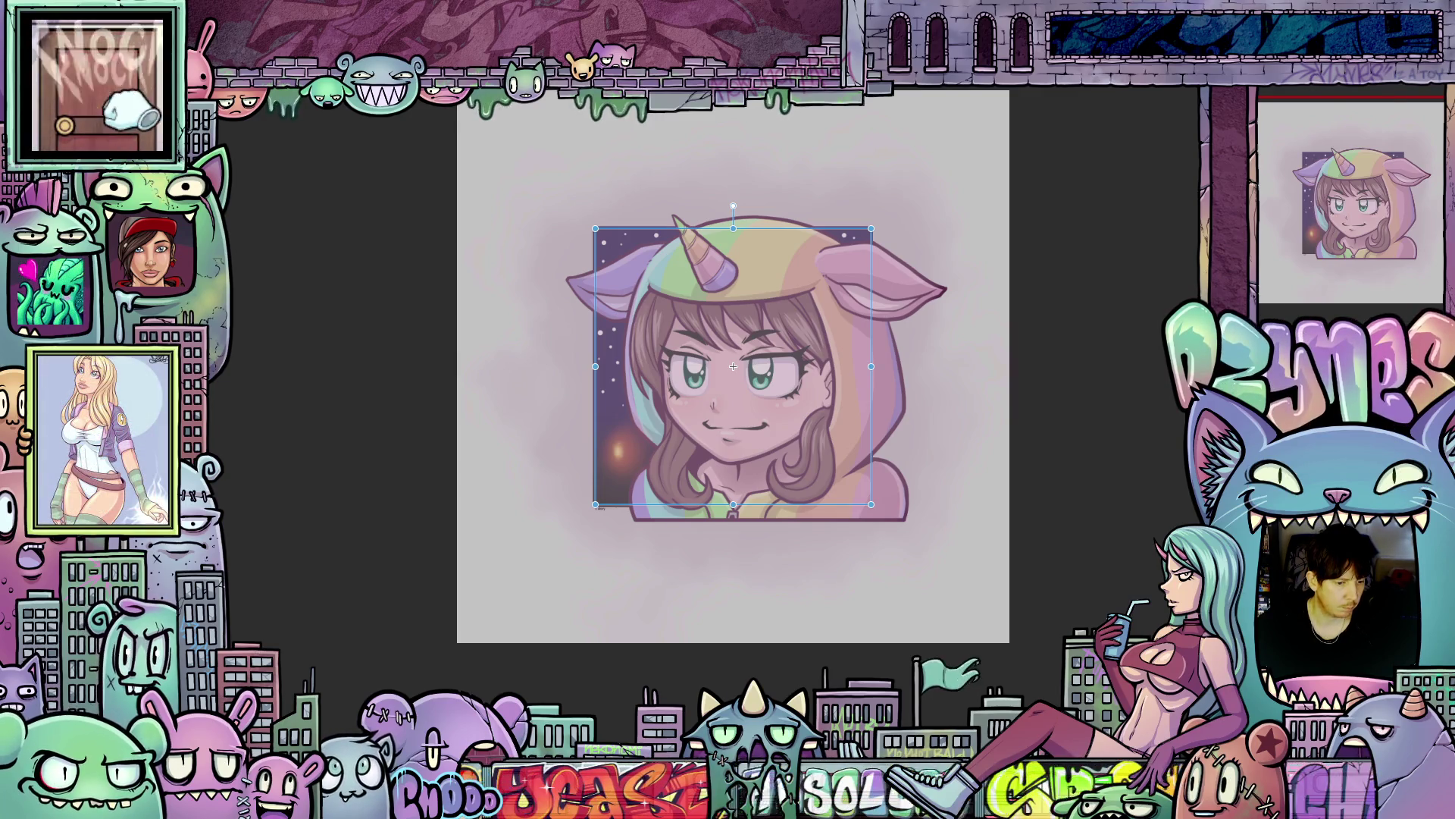
Hide the smoke haze layer and commit the background transform.
key("Delete")
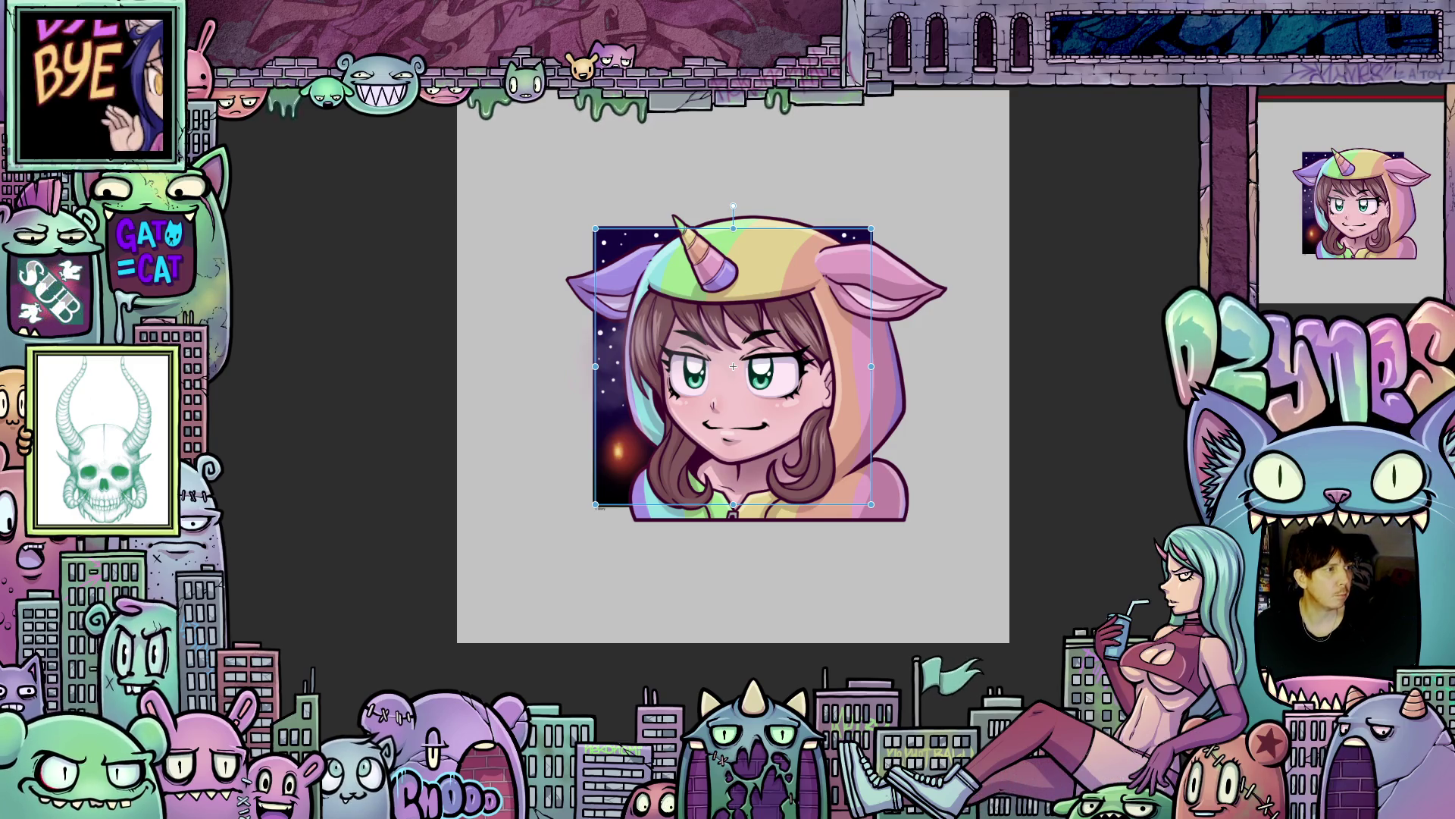
key("Return")
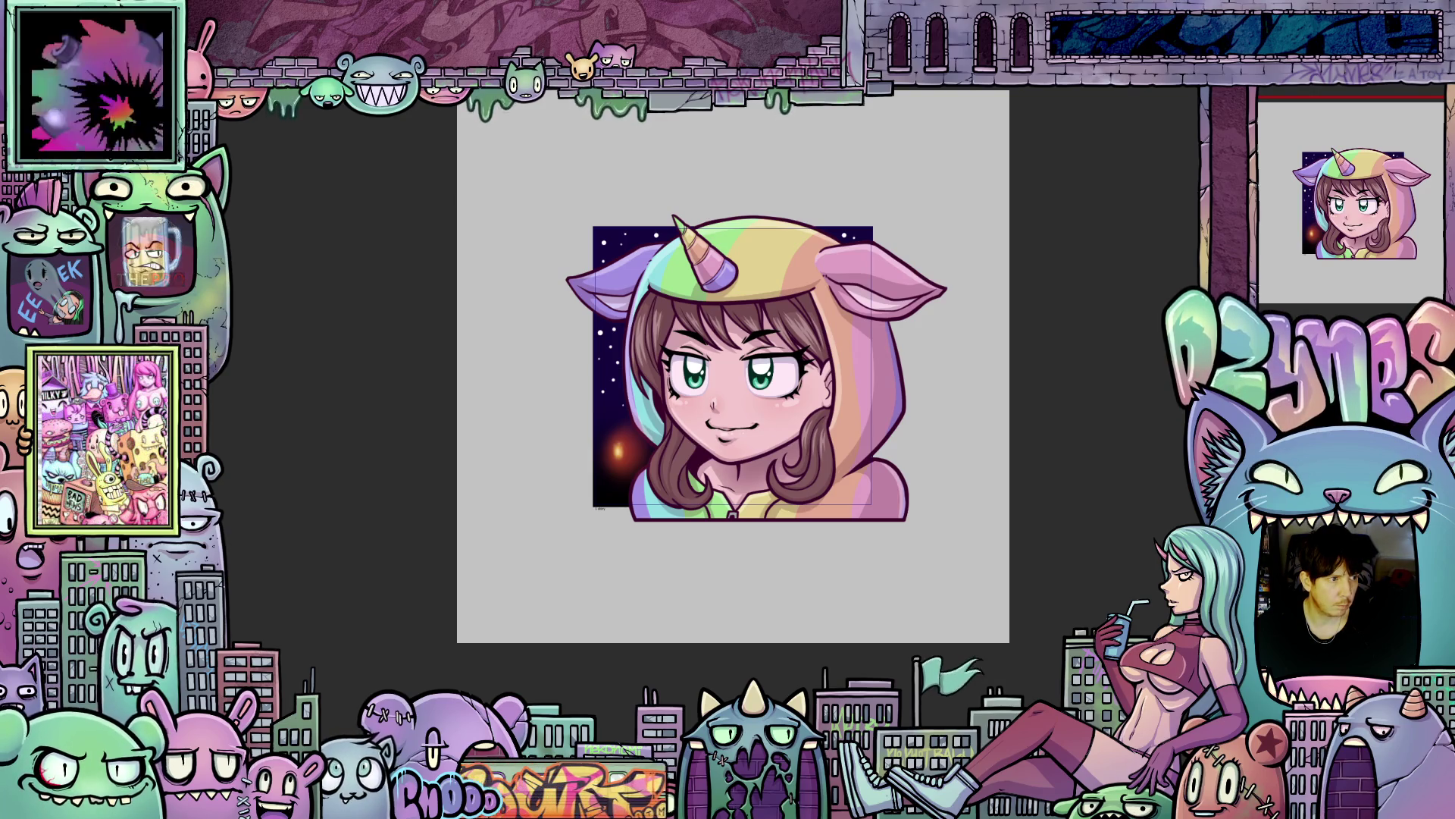
Switch to the pursed-lip frame with the view zoomed and centred on her mouth.
key("ctrl+z")
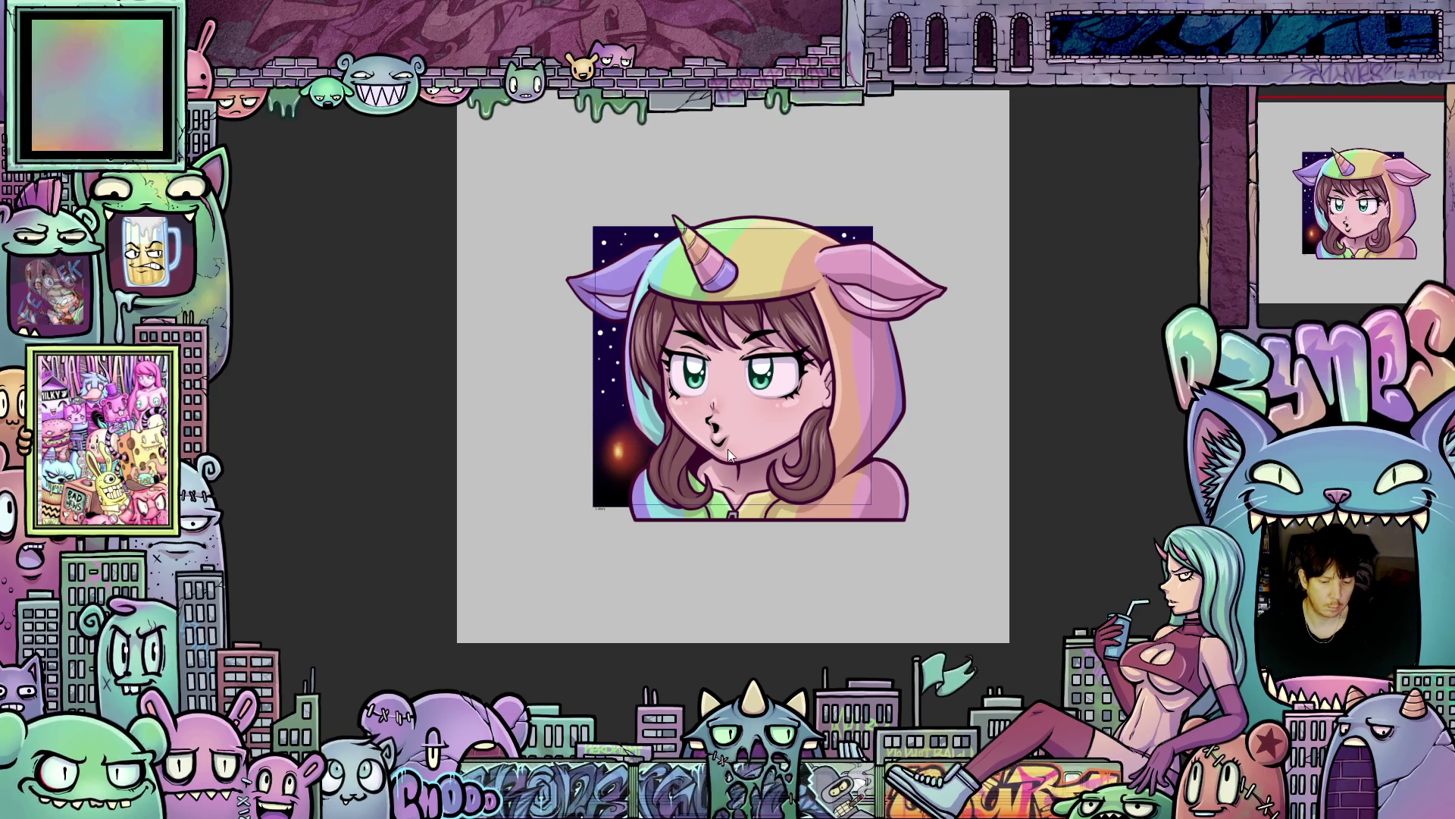
scroll(736, 449, "up", 2)
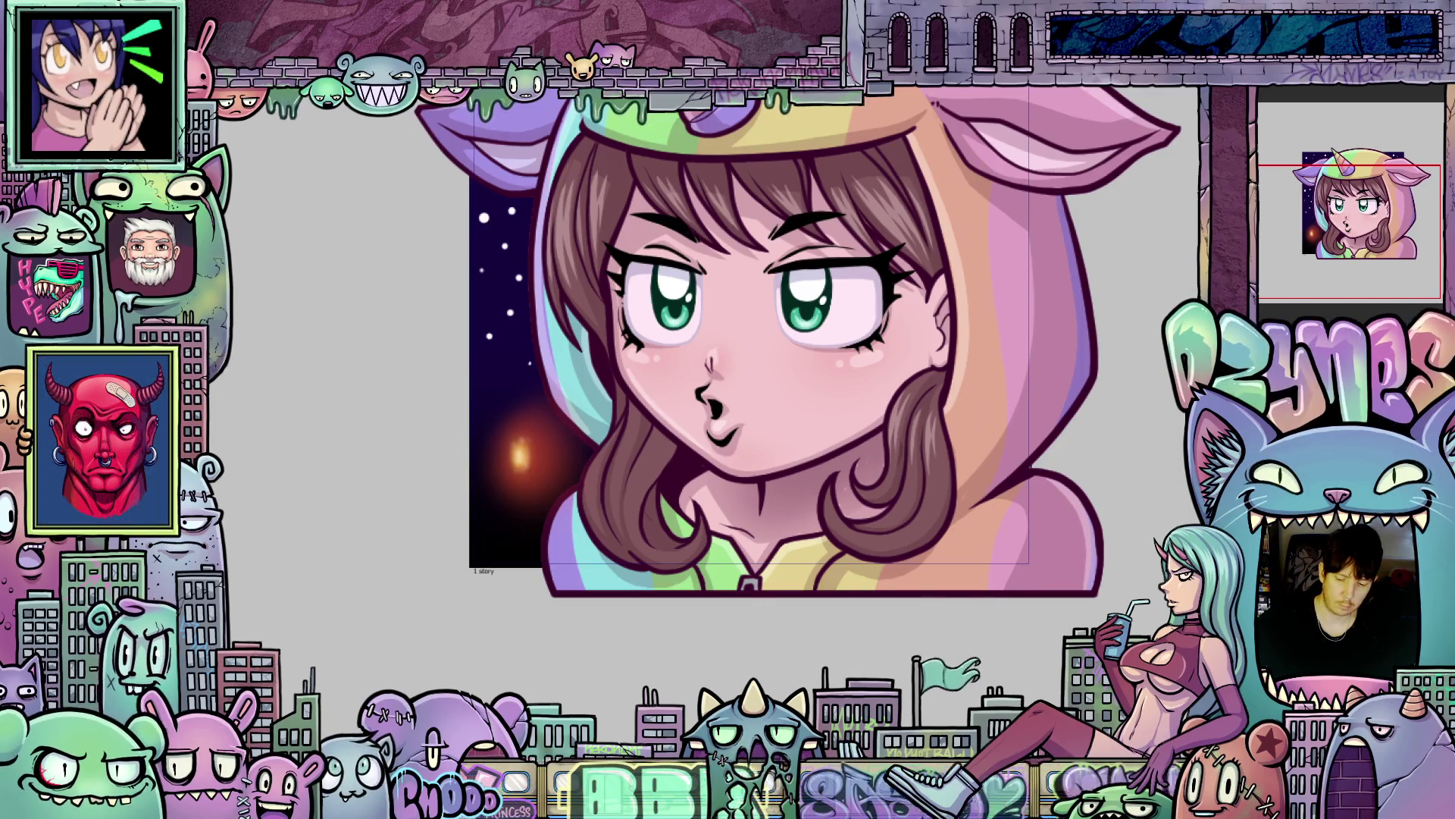
scroll(758, 356, "up", 1)
left_click_drag(485, 409, 530, 503)
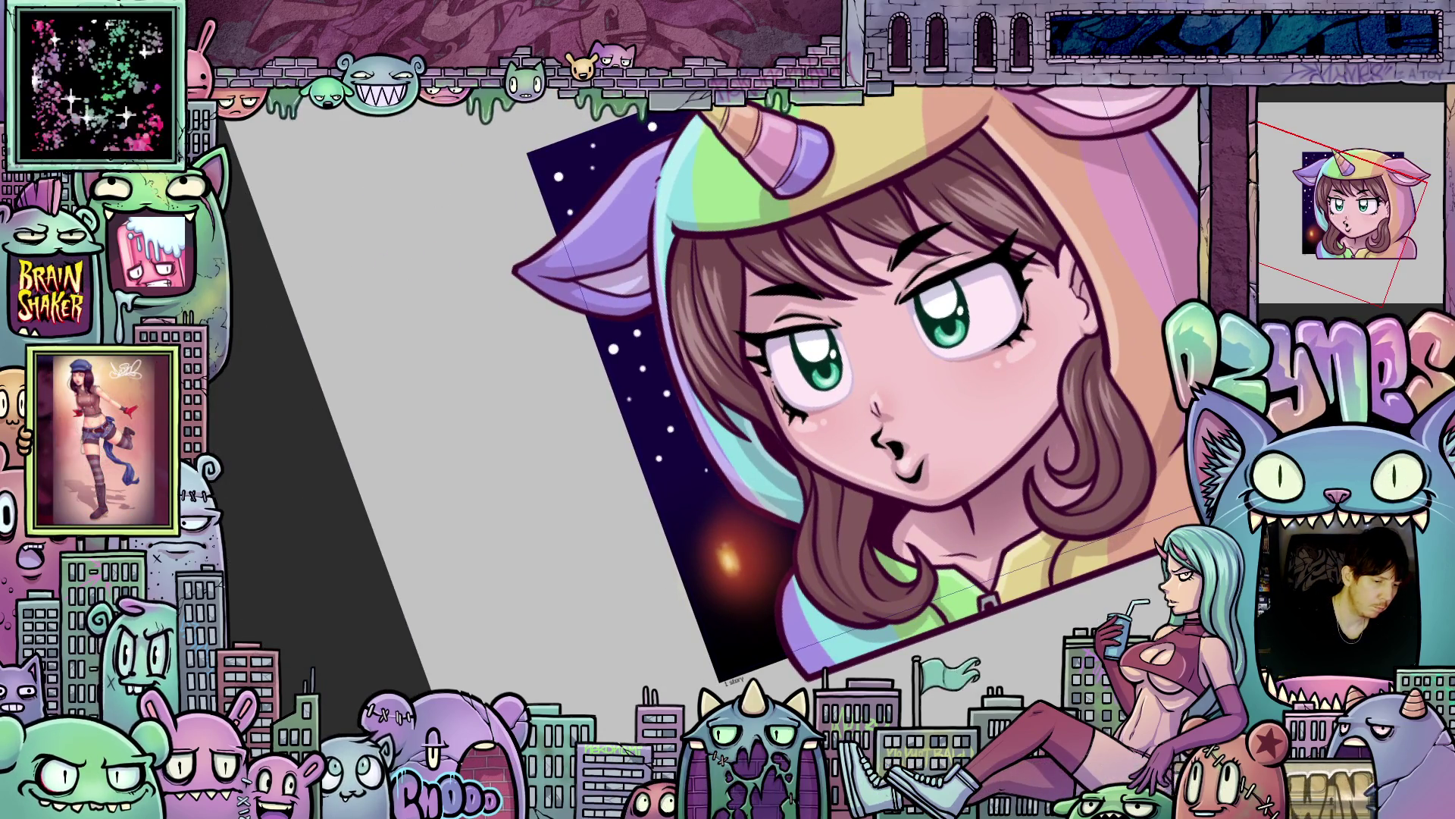
left_click_drag(794, 479, 884, 453)
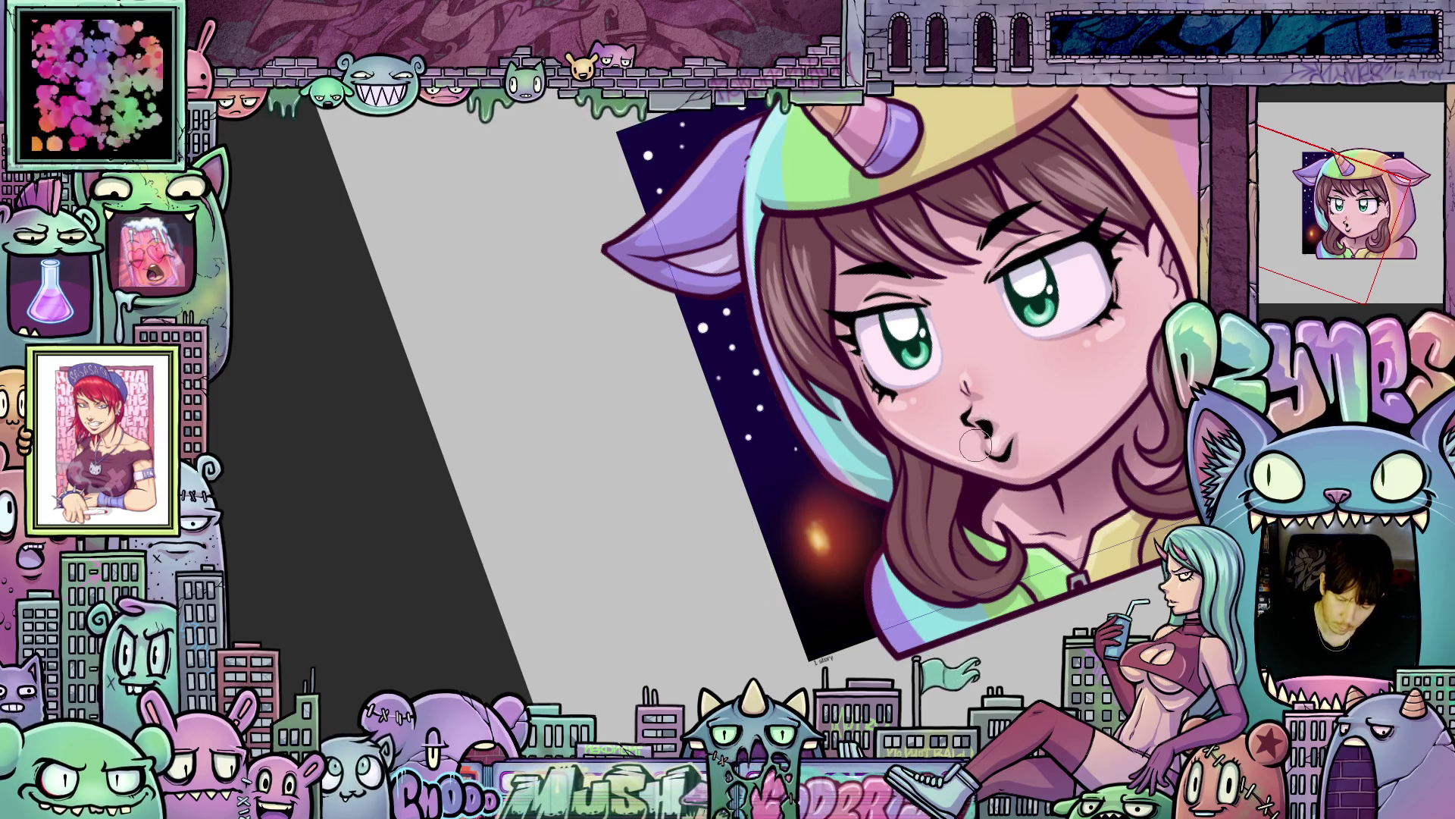
Airbrush soft whitish-lavender breath wisps coming from the pursed lips.
mouse_move(955, 453)
left_mouse_down()
mouse_move(974, 436)
mouse_move(938, 482)
left_mouse_up()
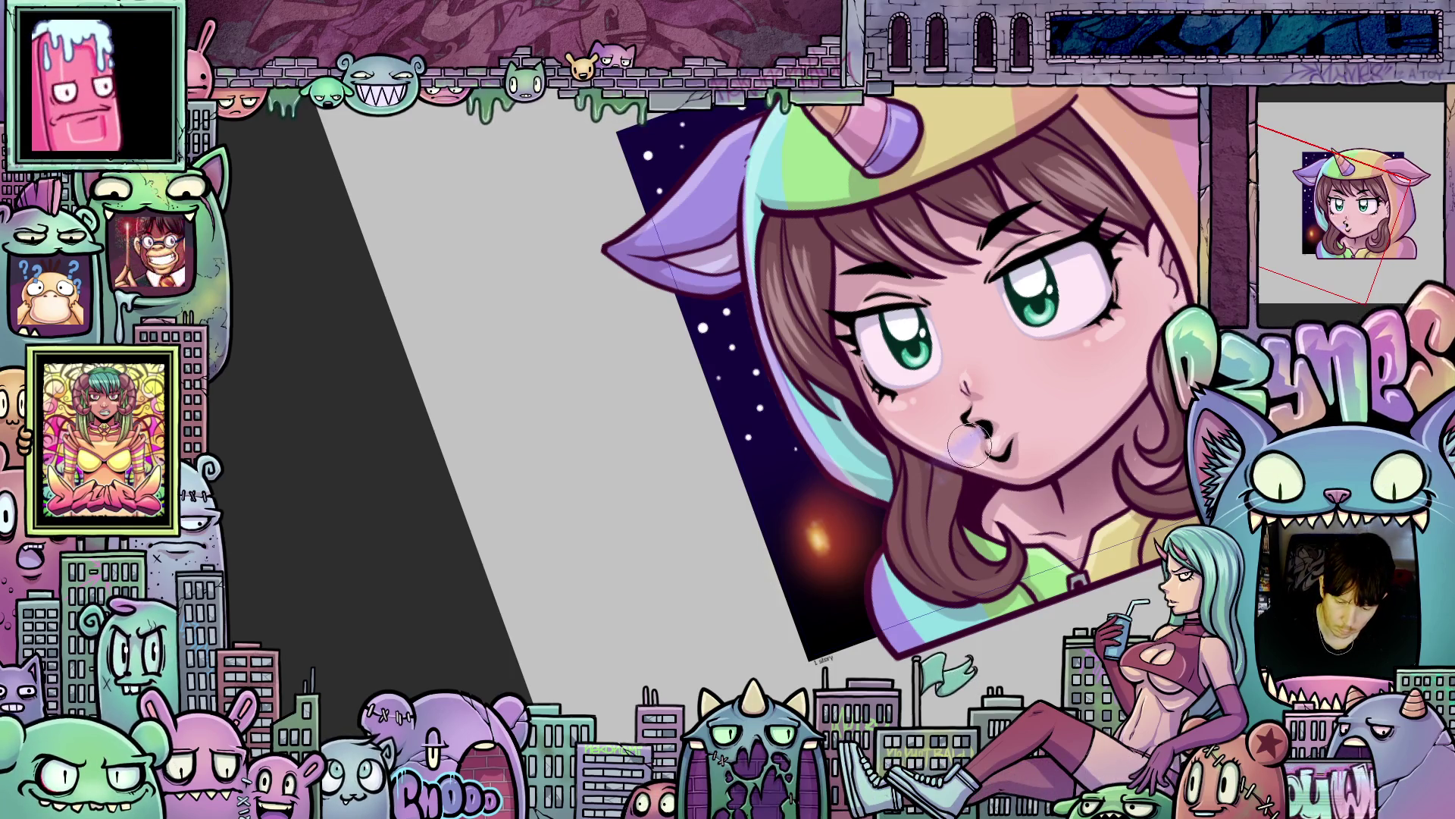
left_click_drag(973, 446, 922, 504)
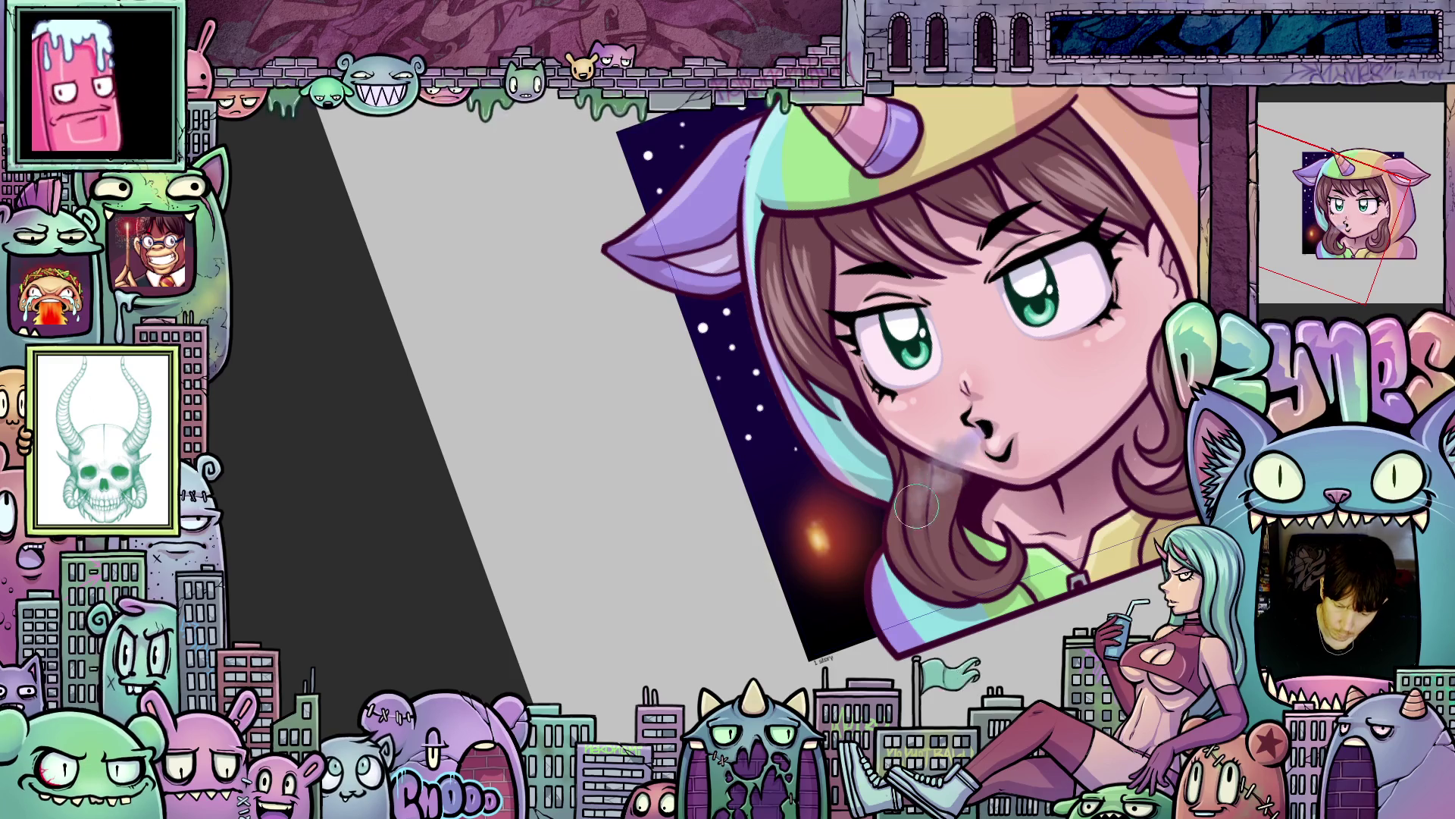
left_click_drag(974, 448, 890, 514)
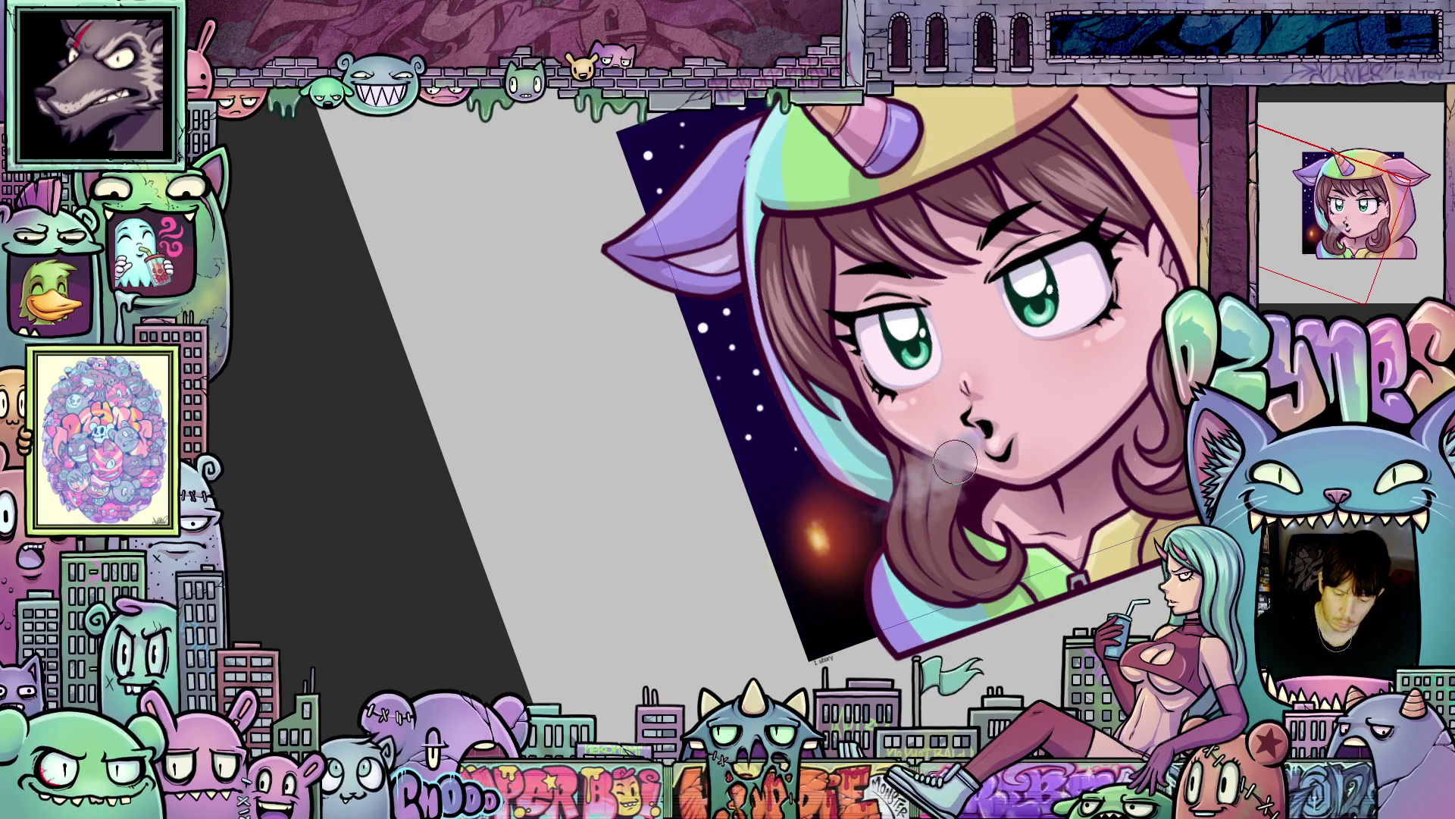
mouse_move(963, 474)
left_mouse_down()
mouse_move(902, 464)
mouse_move(953, 472)
mouse_move(977, 449)
left_mouse_up()
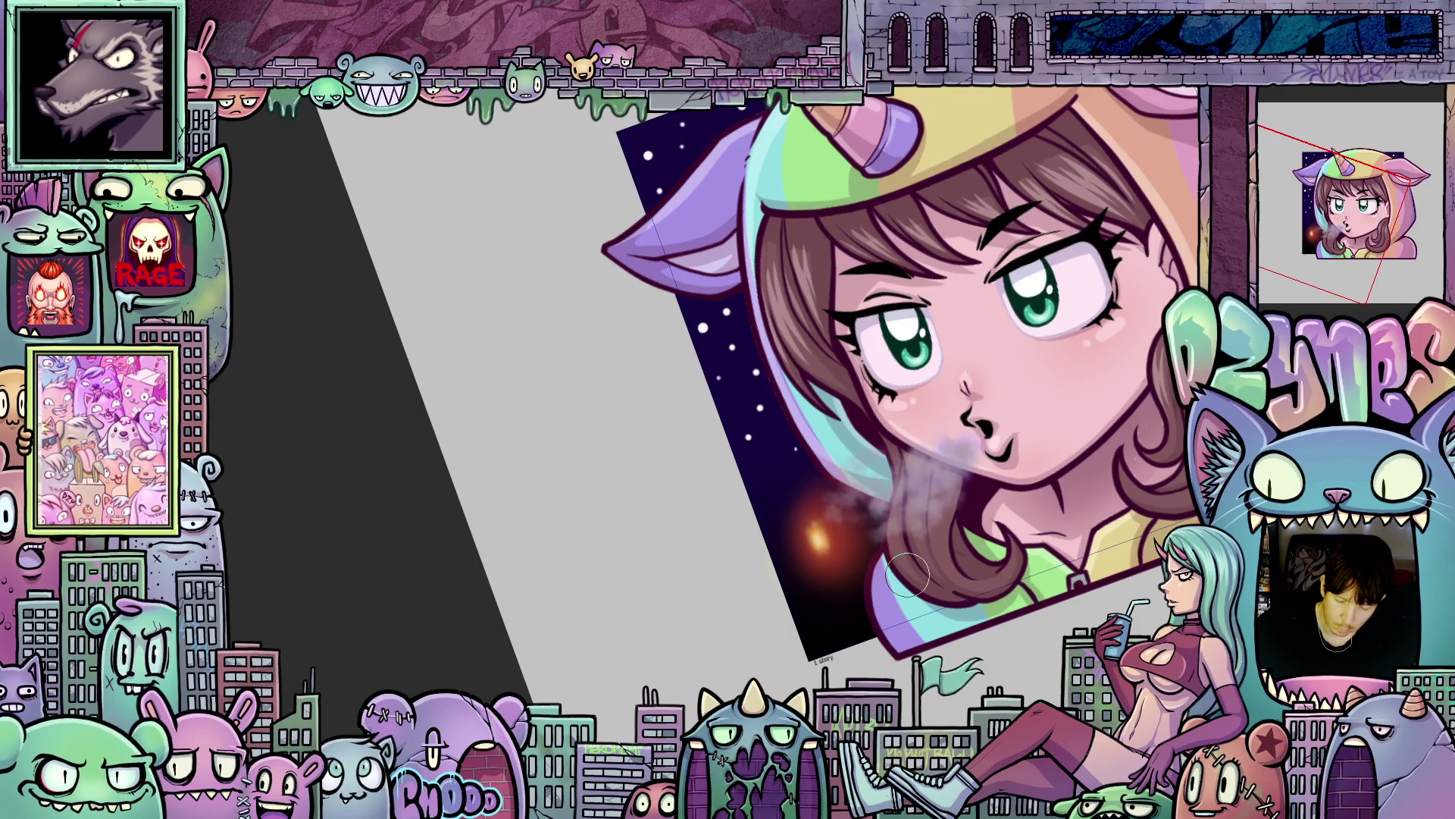
mouse_move(952, 500)
left_mouse_down()
mouse_move(810, 510)
mouse_move(849, 530)
mouse_move(834, 530)
mouse_move(826, 492)
mouse_move(955, 463)
mouse_move(869, 470)
mouse_move(827, 485)
mouse_move(789, 545)
mouse_move(856, 546)
mouse_move(894, 497)
mouse_move(940, 478)
mouse_move(948, 447)
mouse_move(983, 453)
left_mouse_up()
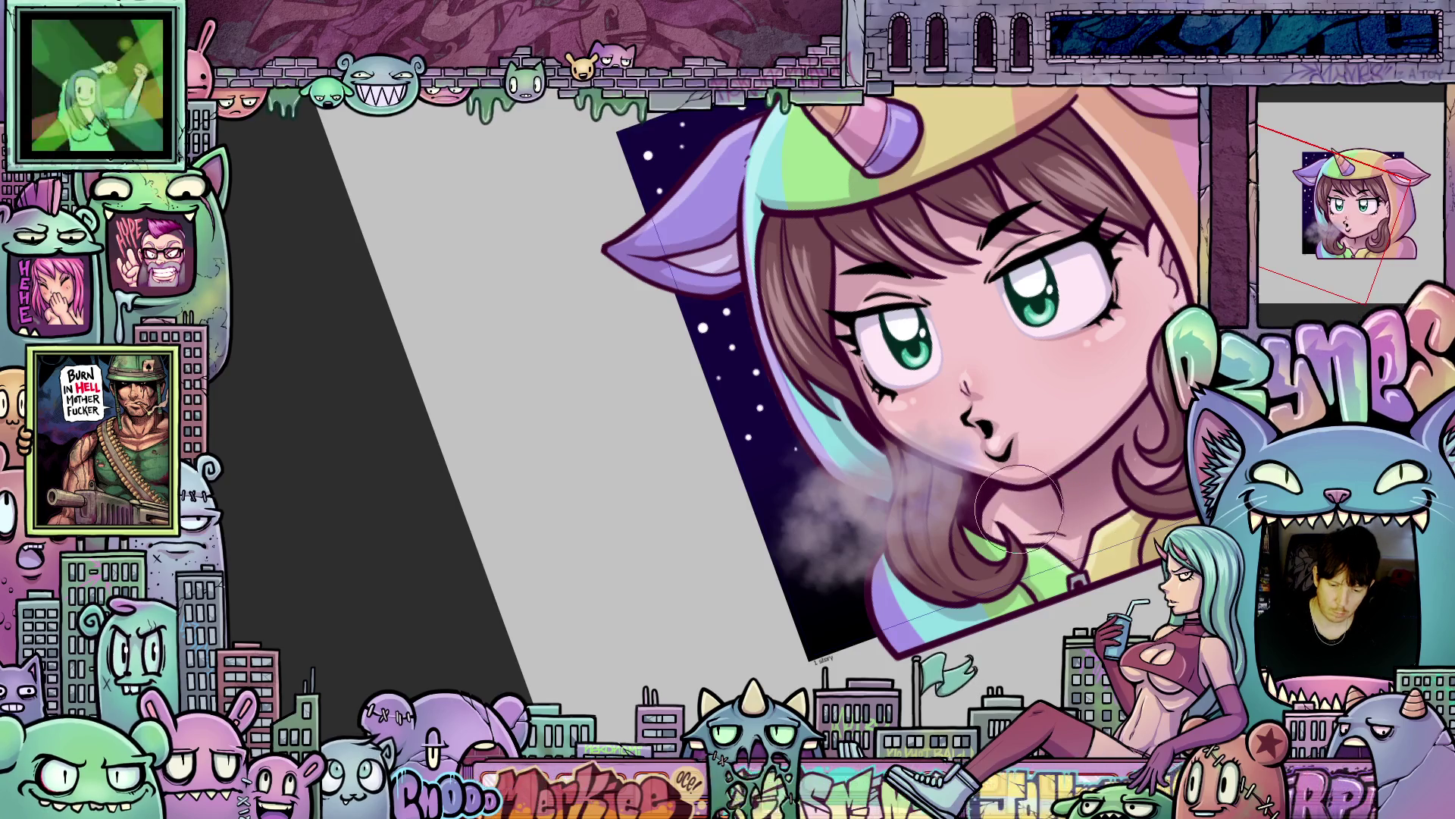
Add soft purple smoke haze beside her chin and to the left of her face.
mouse_move(977, 523)
left_mouse_down()
mouse_move(872, 485)
mouse_move(800, 553)
mouse_move(763, 520)
mouse_move(913, 557)
mouse_move(909, 455)
mouse_move(947, 466)
left_mouse_up()
key("bracketleft")
key("bracketleft")
key("bracketleft")
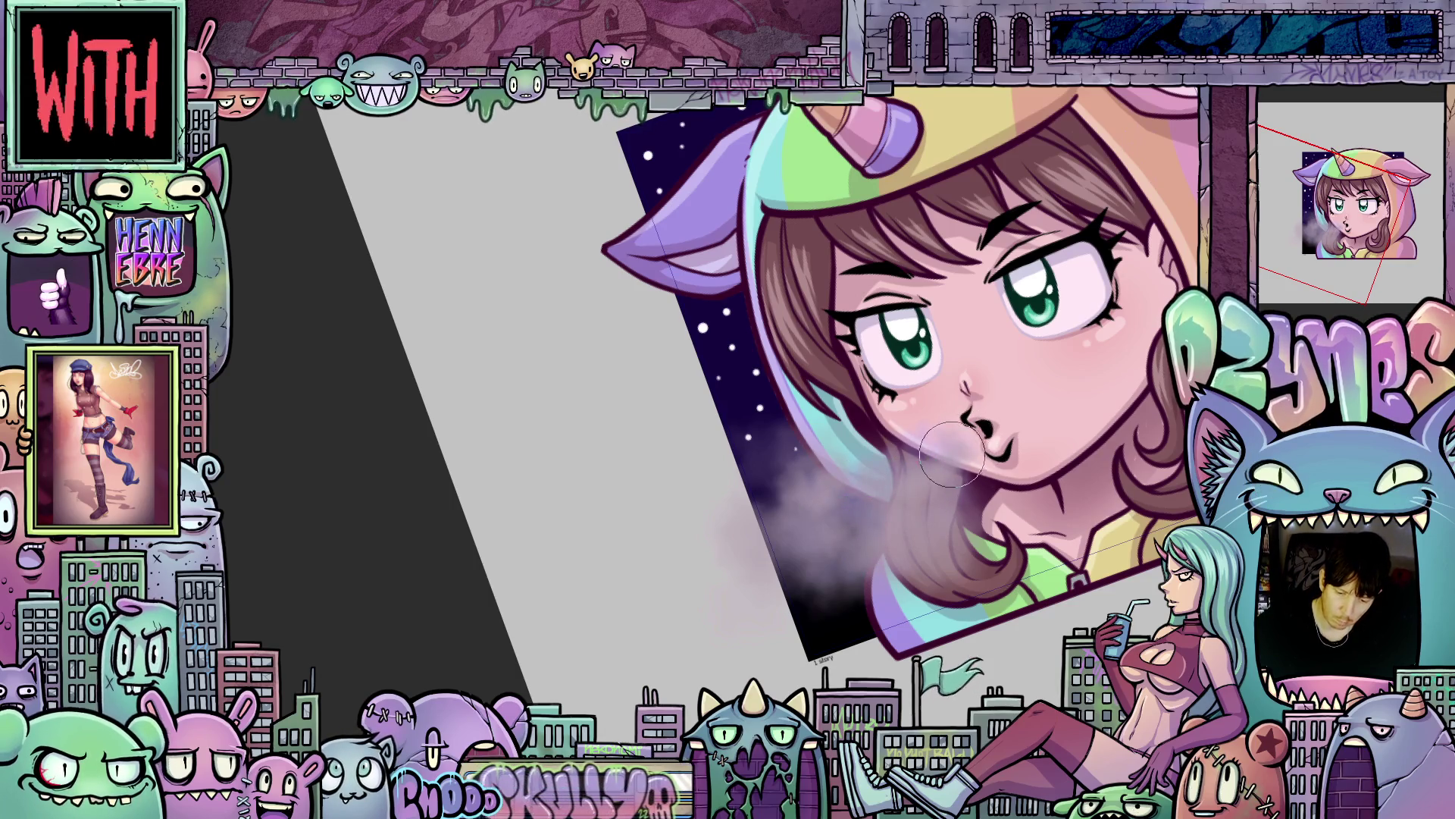
mouse_move(879, 469)
left_mouse_down()
mouse_move(803, 432)
mouse_move(805, 456)
left_mouse_up()
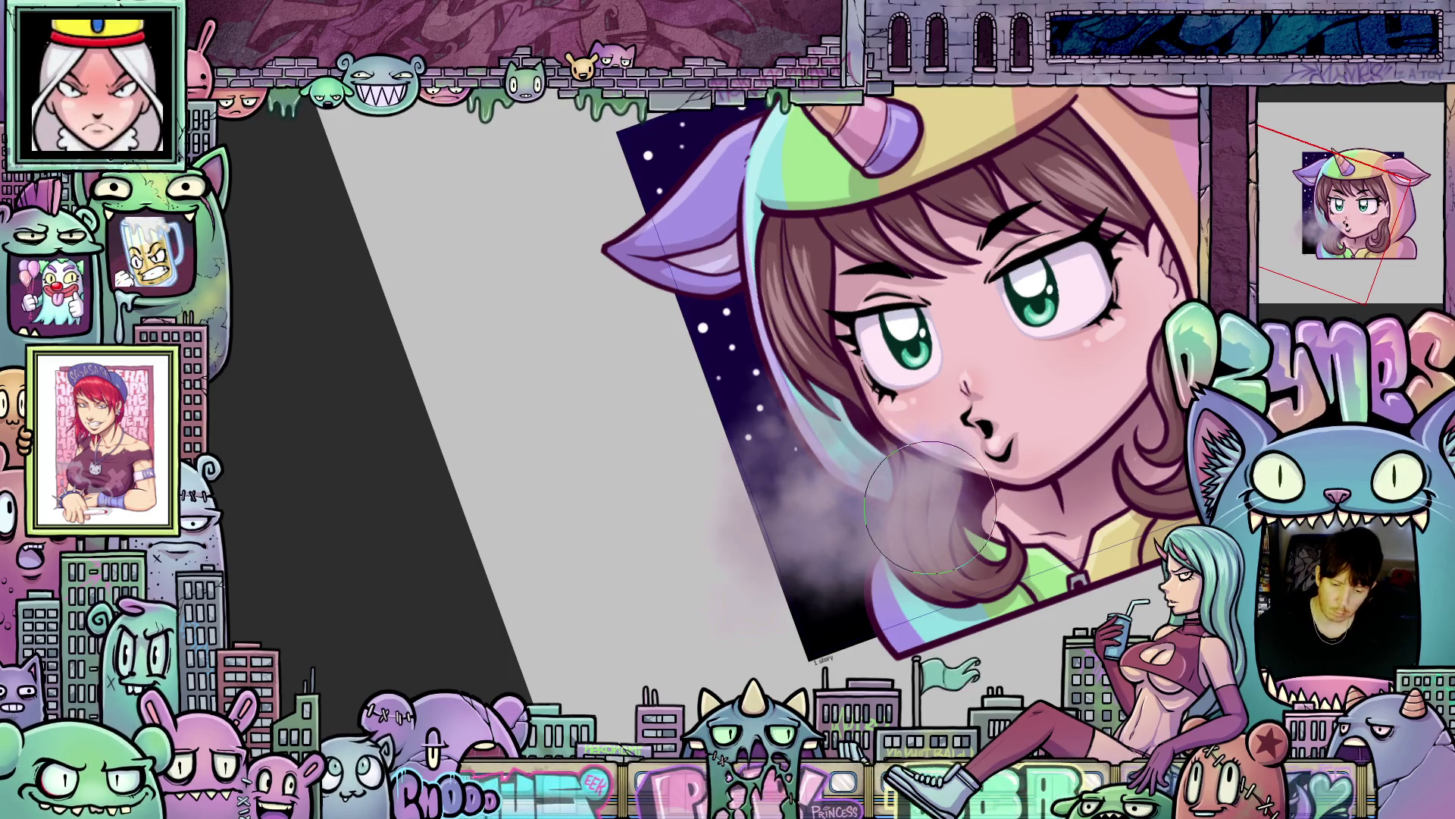
key("ctrl+z")
key("ctrl+shift+z")
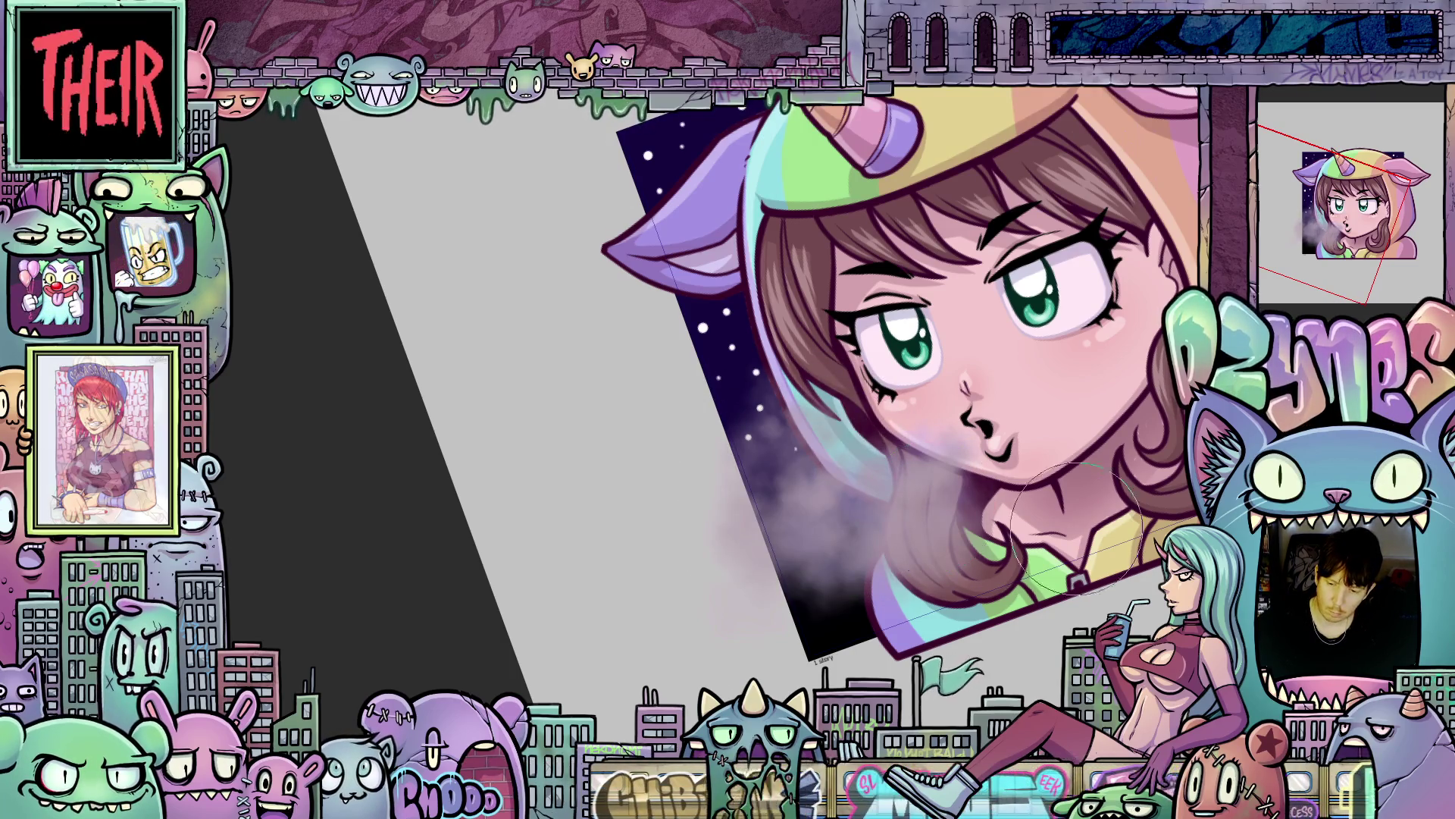
key("ctrl+z")
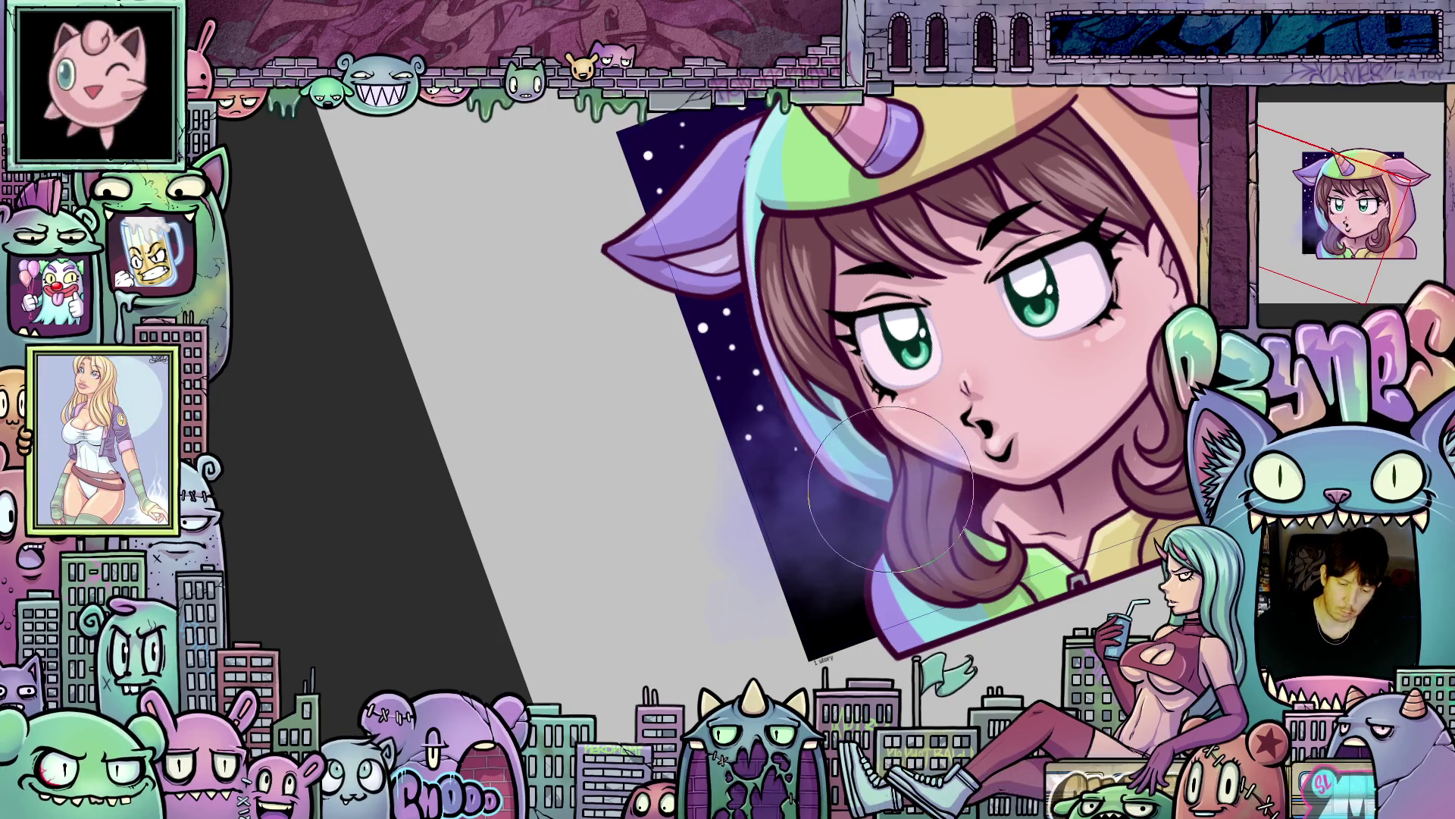
mouse_move(894, 489)
left_mouse_down()
mouse_move(789, 470)
mouse_move(876, 527)
mouse_move(842, 523)
mouse_move(728, 425)
mouse_move(894, 425)
mouse_move(890, 455)
mouse_move(879, 425)
mouse_move(879, 516)
mouse_move(970, 485)
mouse_move(921, 479)
mouse_move(965, 452)
mouse_move(917, 501)
mouse_move(957, 445)
mouse_move(867, 470)
mouse_move(956, 434)
left_mouse_up()
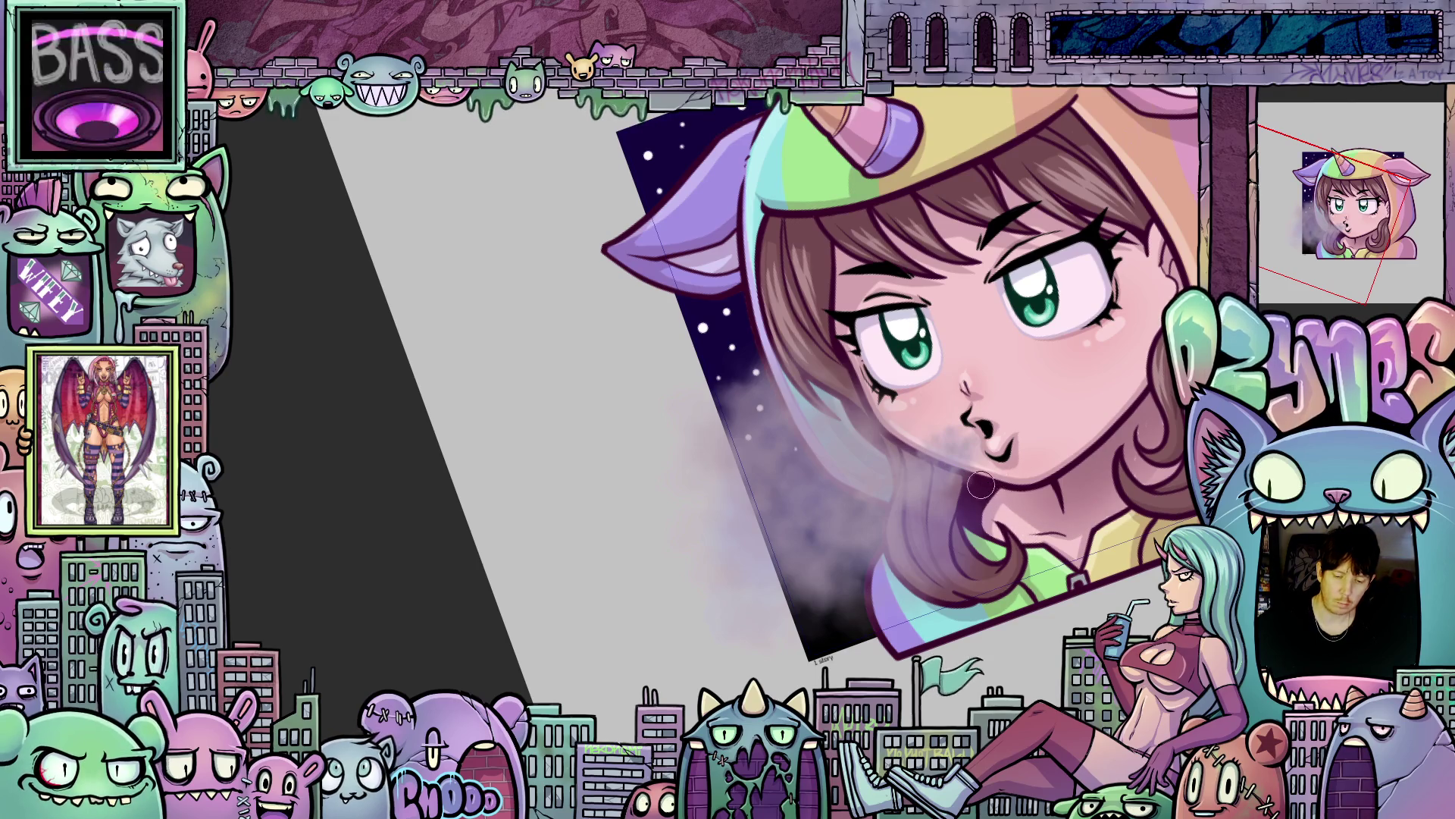
Rework the haze over the cheek and left of the mouth with a smaller airbrush.
key("ctrl+z")
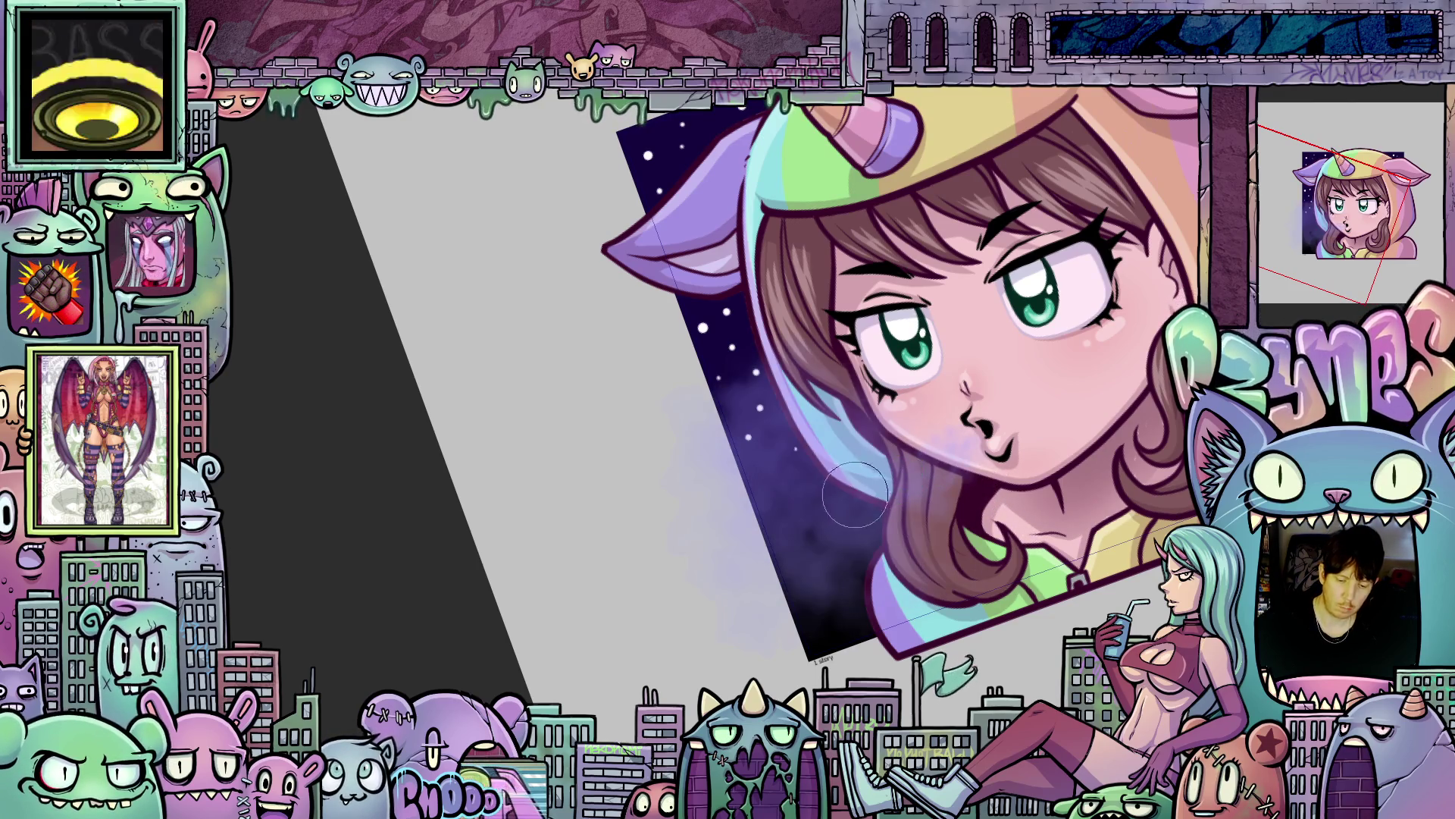
mouse_move(853, 477)
left_mouse_down()
mouse_move(682, 410)
mouse_move(720, 394)
mouse_move(898, 500)
mouse_move(841, 531)
mouse_move(849, 454)
mouse_move(948, 417)
mouse_move(815, 534)
left_mouse_up()
key("bracketleft")
key("bracketleft")
key("bracketleft")
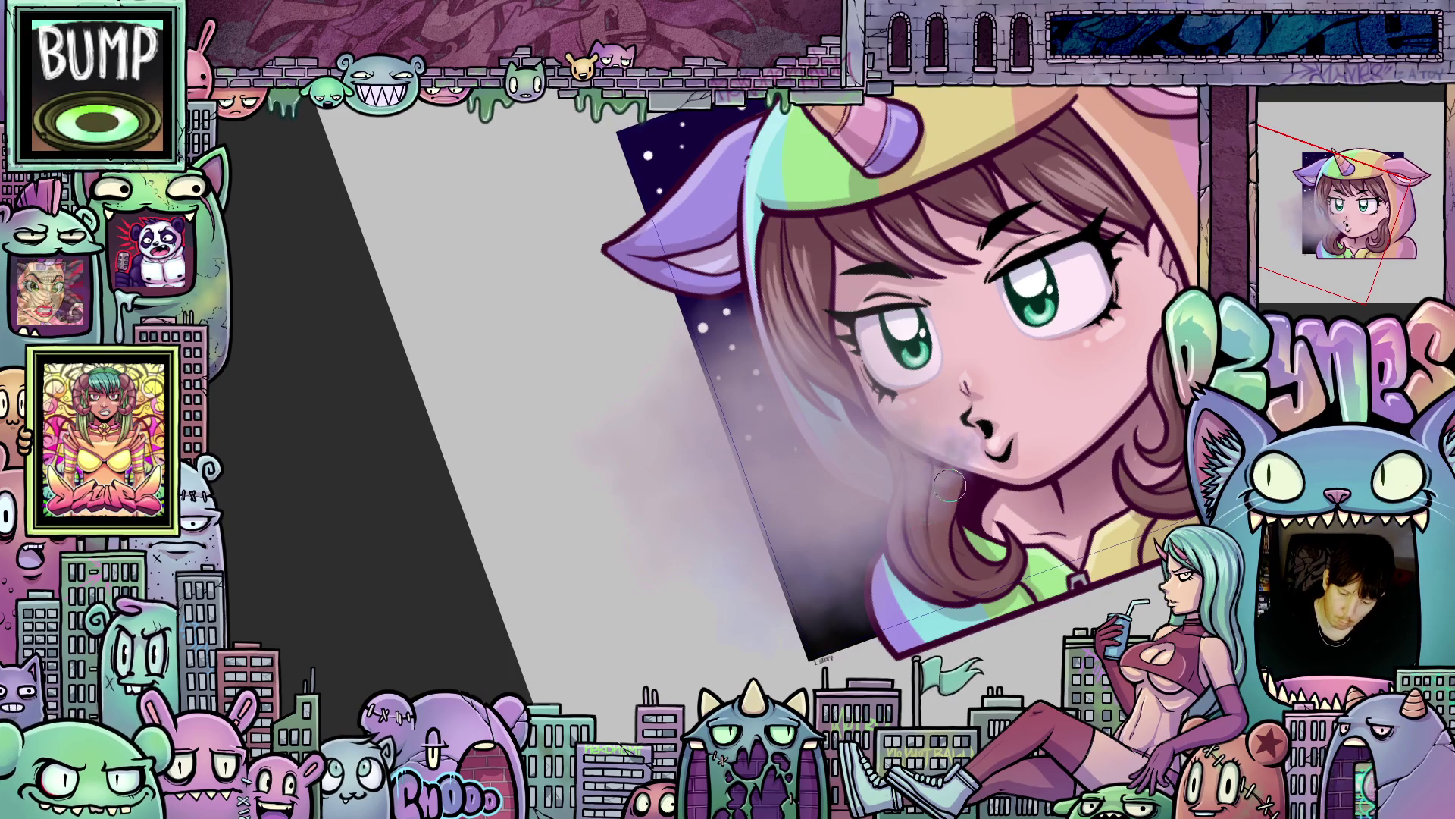
left_click_drag(920, 488, 970, 525)
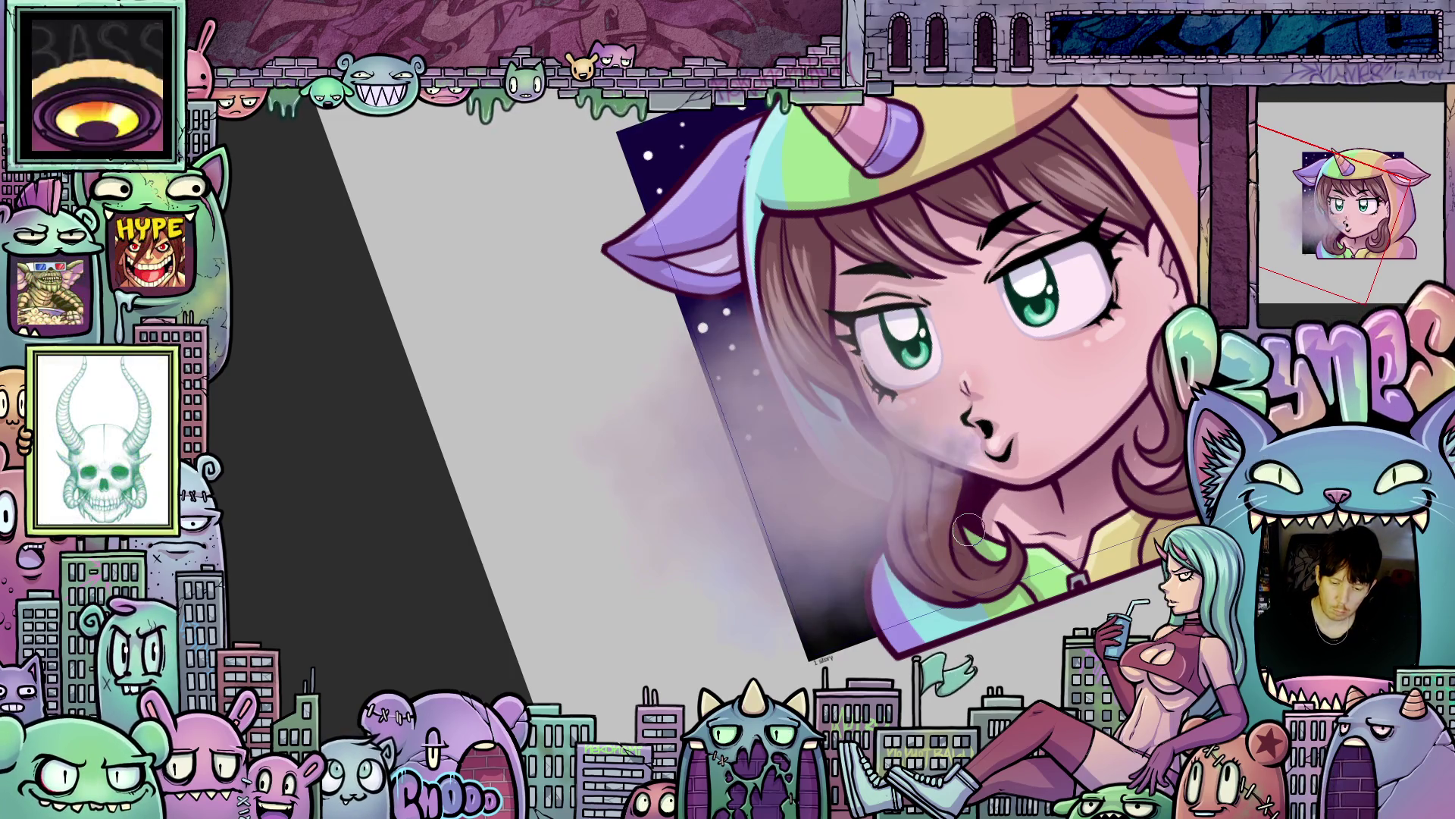
key("ctrl+z")
key("ctrl+z")
key("ctrl+z")
key("ctrl+z")
key("ctrl+z")
key("ctrl+z")
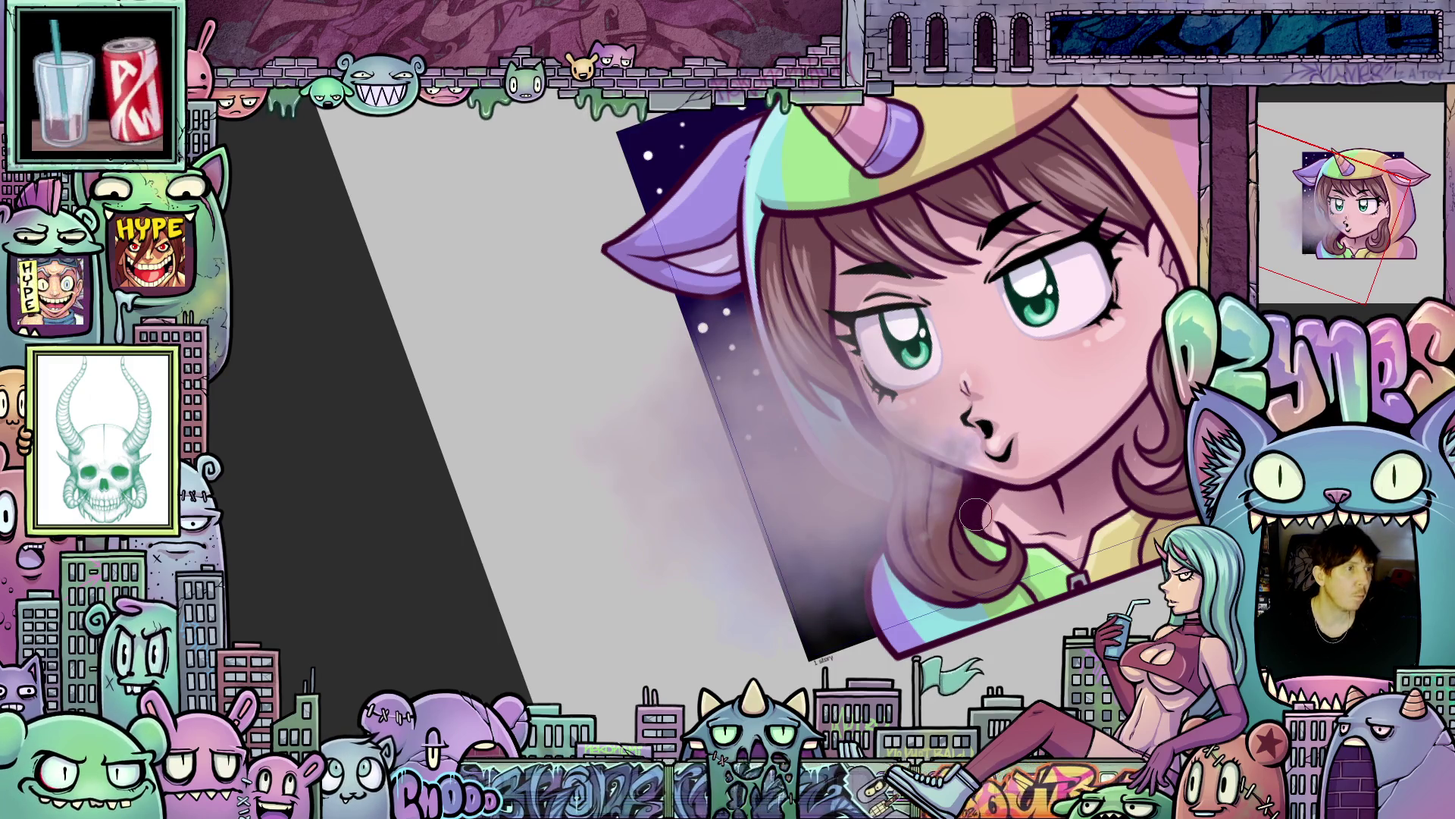
key("ctrl+z")
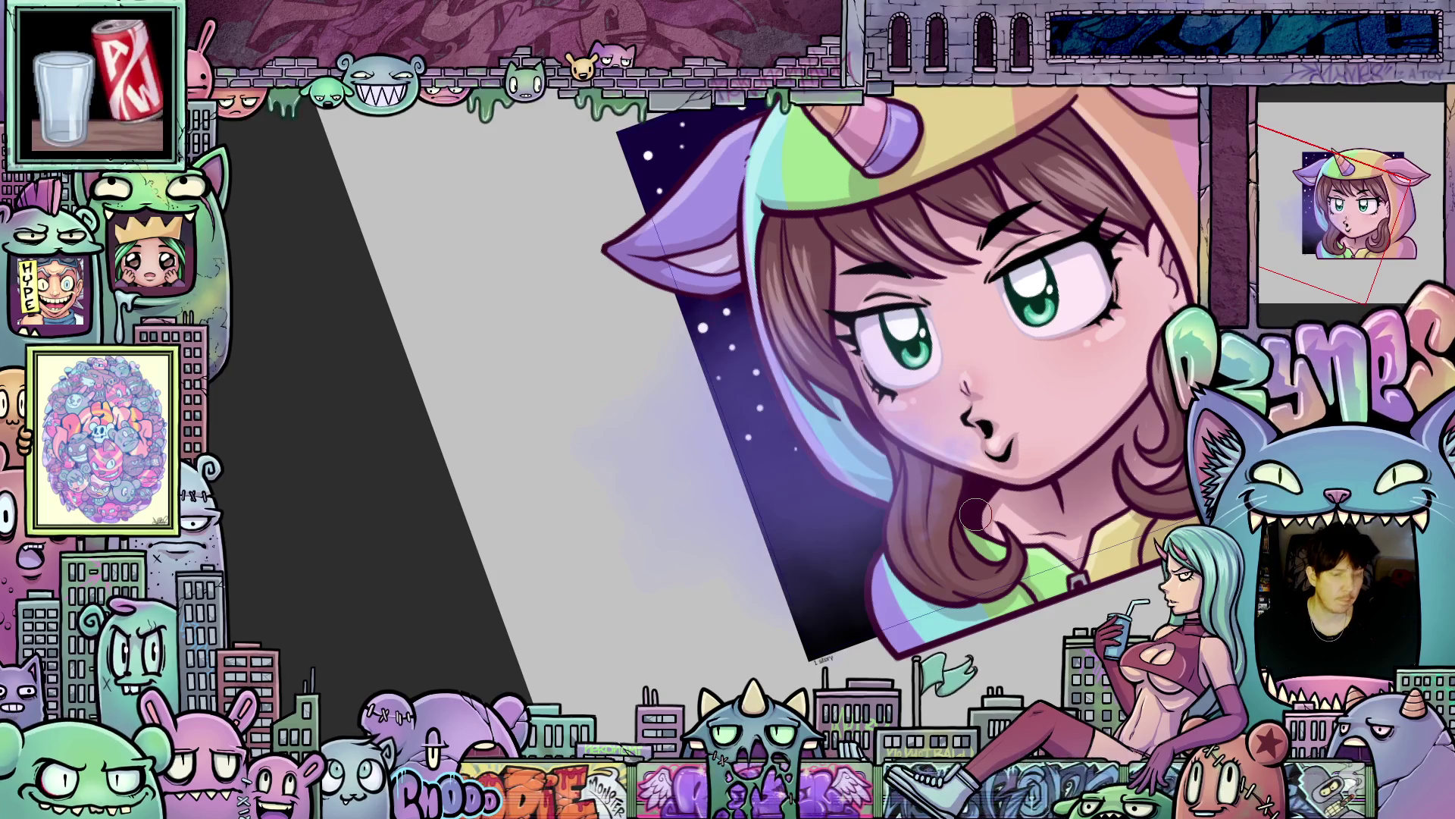
Paint a broad purple haze over her hair, lower face and starry background.
mouse_move(834, 487)
left_mouse_down()
mouse_move(728, 455)
mouse_move(852, 507)
mouse_move(727, 549)
mouse_move(833, 531)
mouse_move(875, 546)
mouse_move(841, 440)
mouse_move(963, 493)
mouse_move(930, 451)
mouse_move(978, 436)
mouse_move(946, 428)
mouse_move(988, 422)
left_mouse_up()
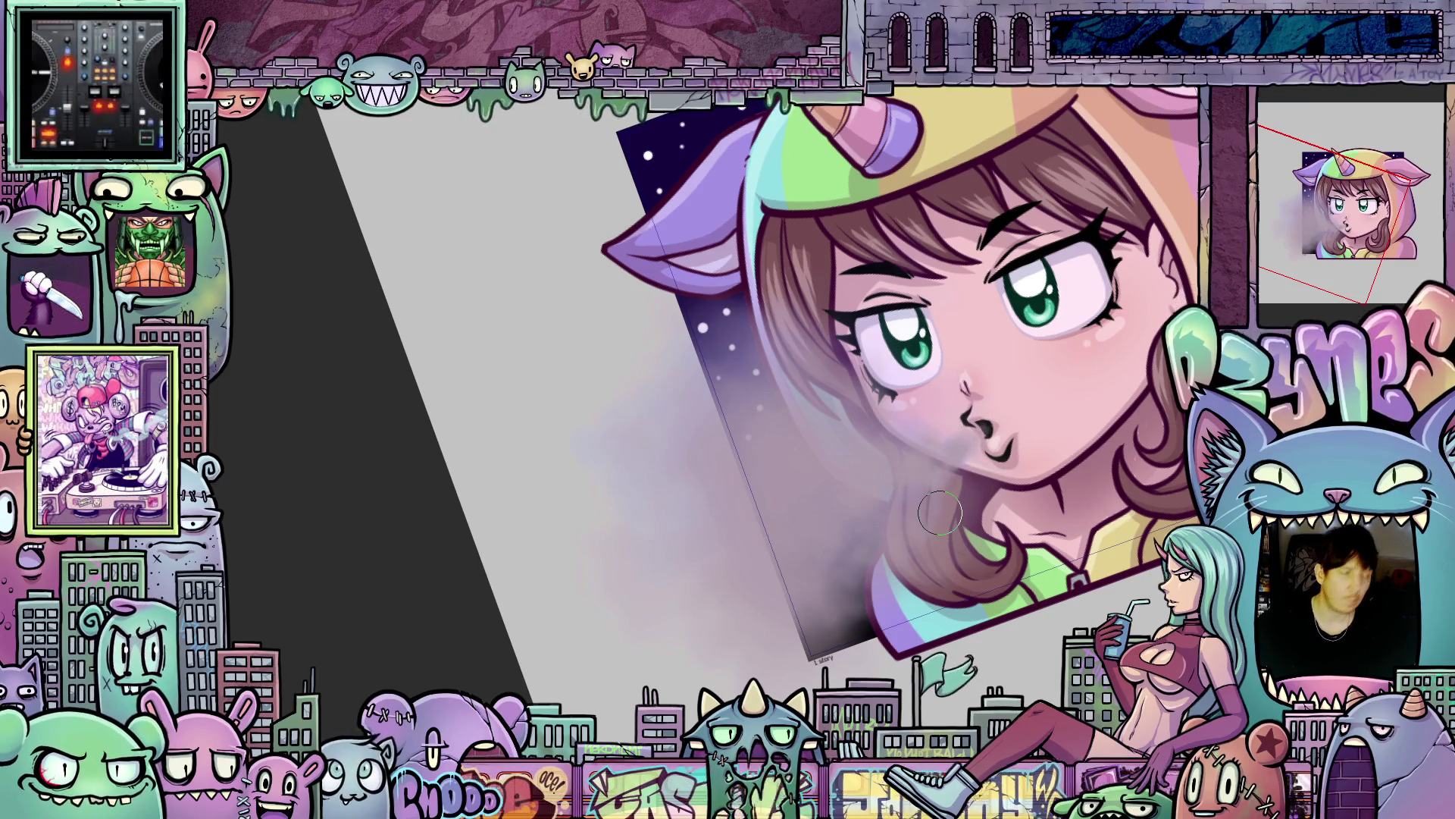
key("ctrl+z")
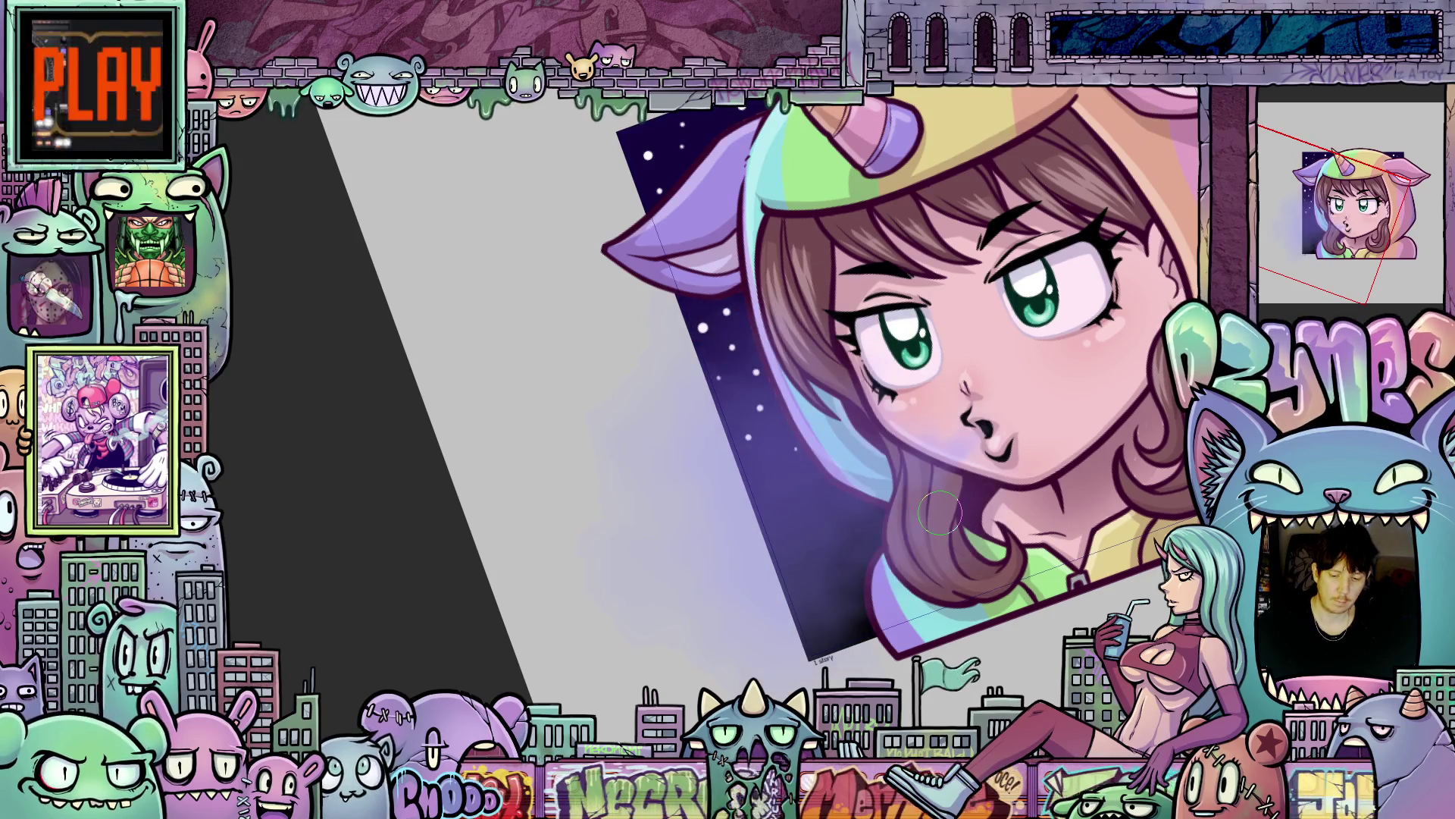
mouse_move(793, 371)
left_mouse_down()
mouse_move(699, 423)
mouse_move(748, 390)
mouse_move(650, 487)
mouse_move(932, 439)
left_mouse_up()
key("bracketleft")
key("bracketleft")
key("bracketleft")
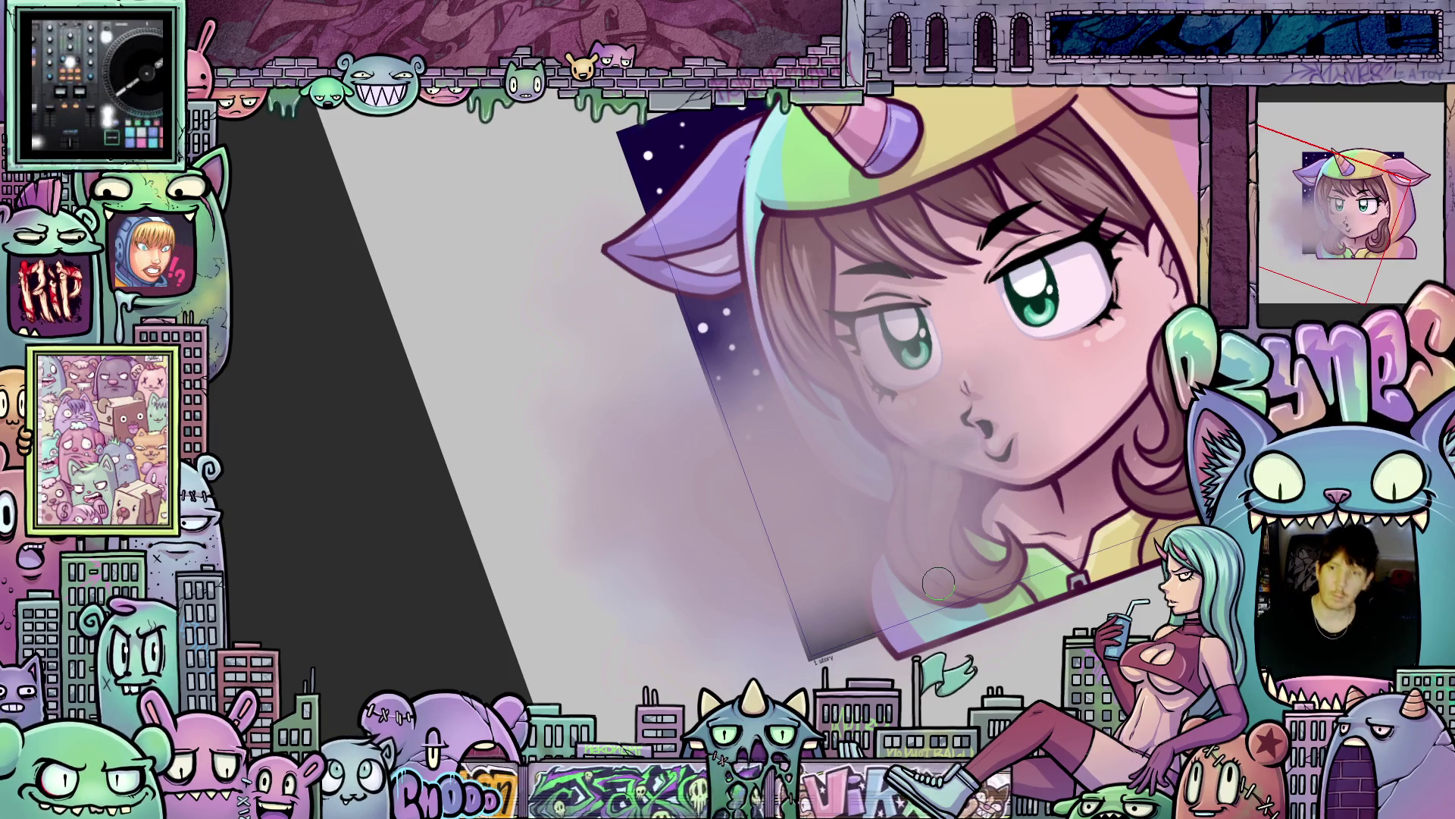
scroll(895, 476, "down", 1)
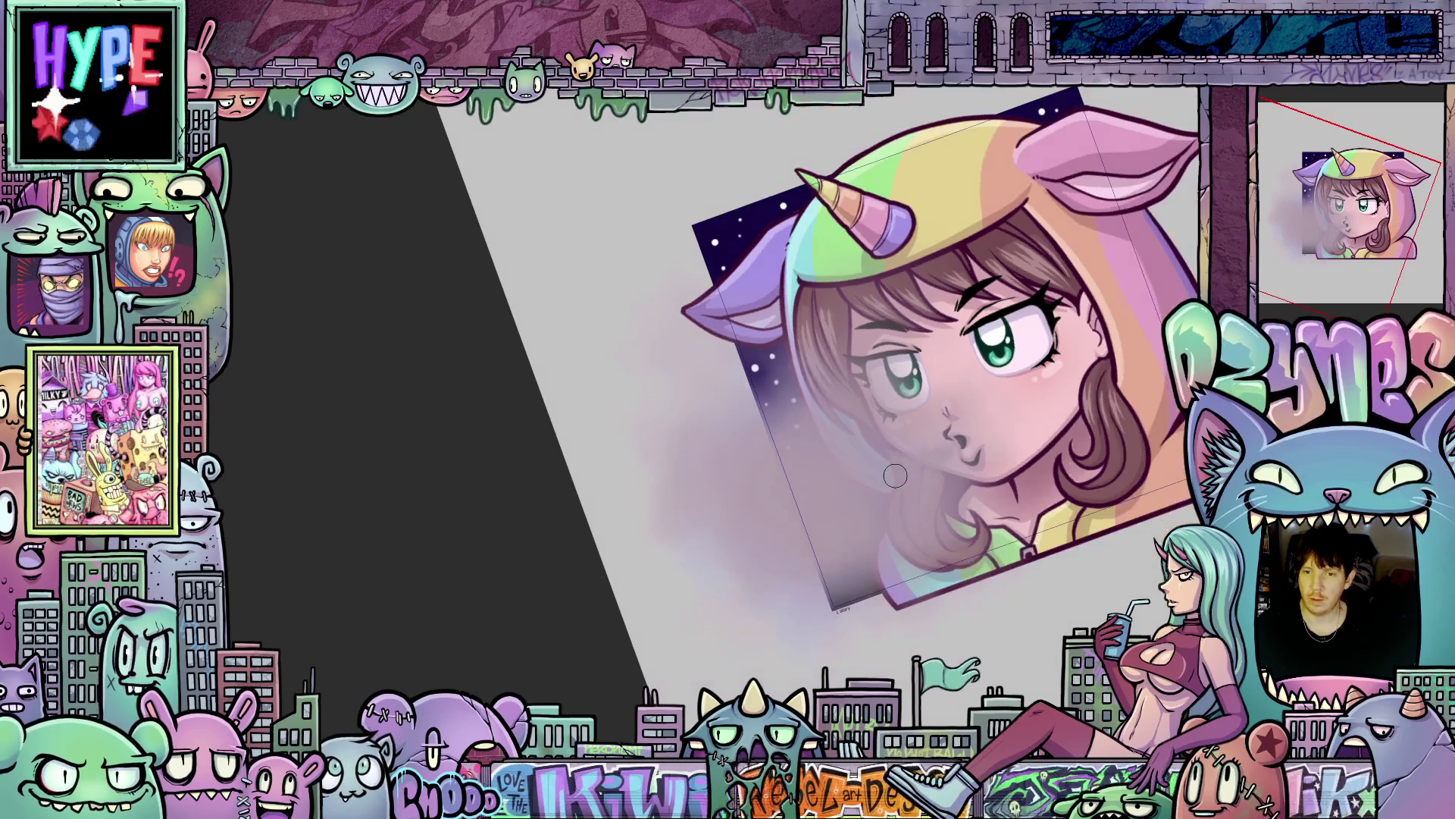
mouse_move(987, 547)
left_mouse_down()
mouse_move(824, 538)
mouse_move(774, 563)
mouse_move(983, 509)
mouse_move(1078, 576)
mouse_move(1030, 586)
left_mouse_up()
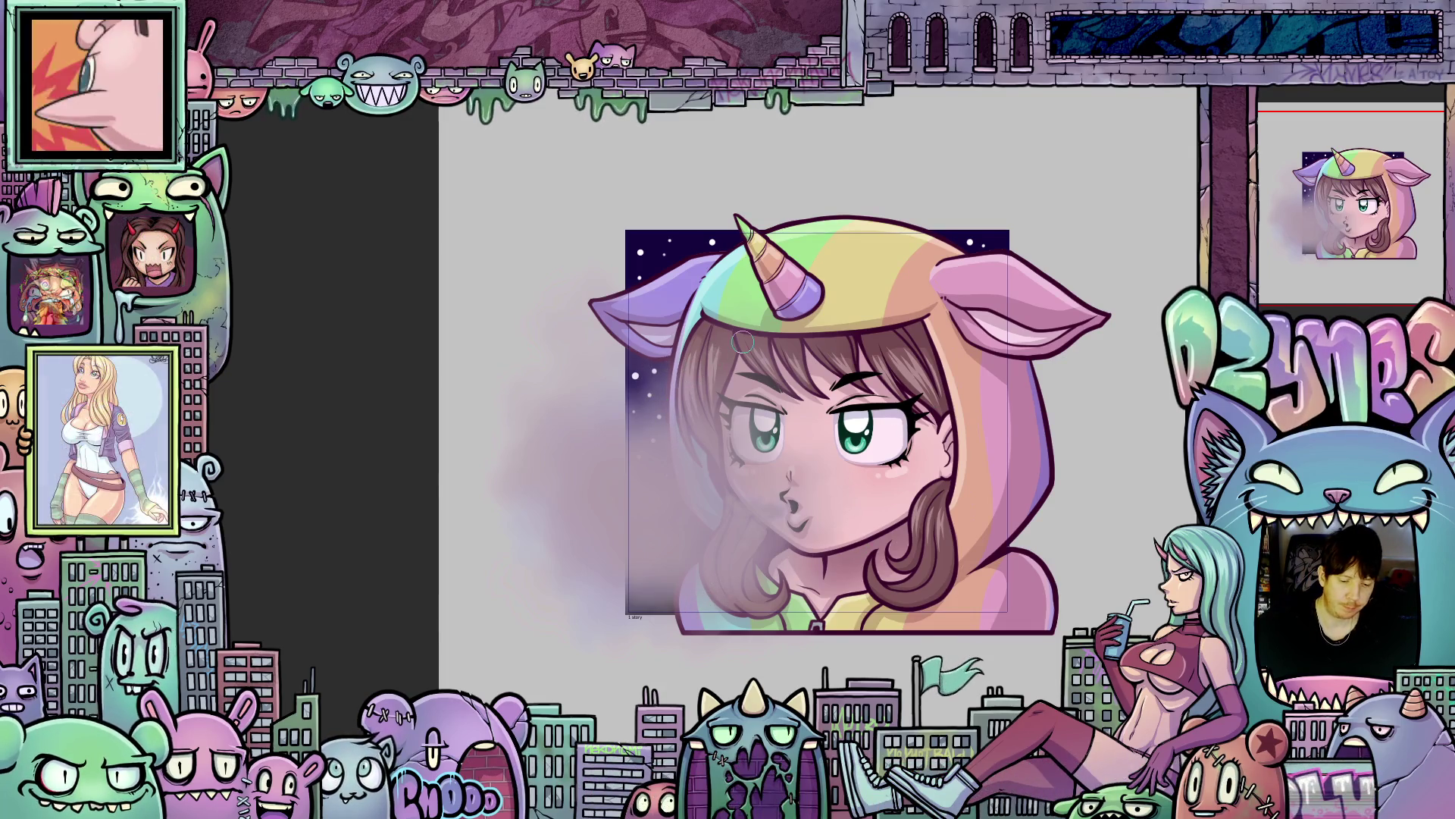
key("ctrl+z")
key("ctrl+z")
key("ctrl+y")
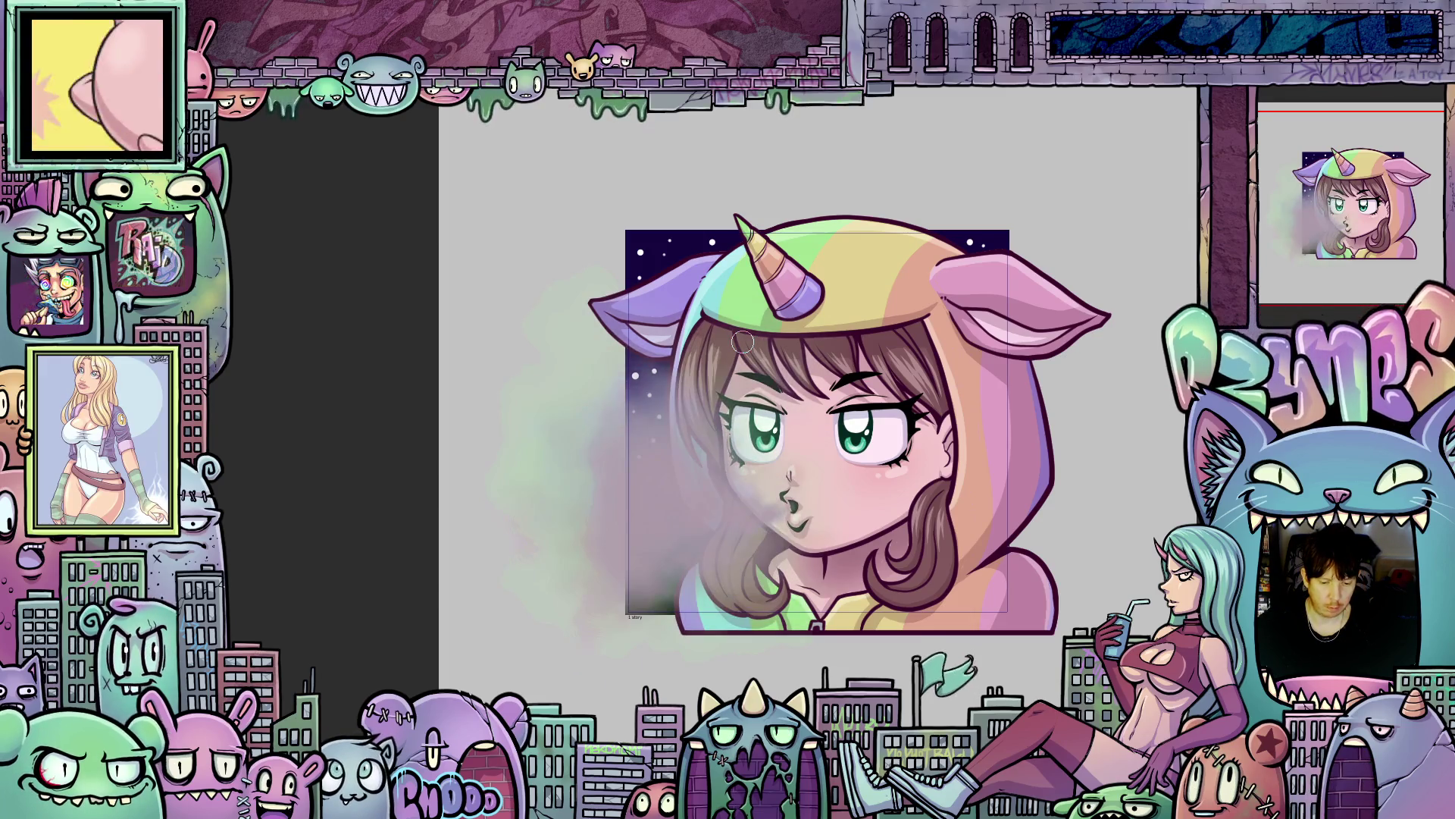
key("ctrl+y")
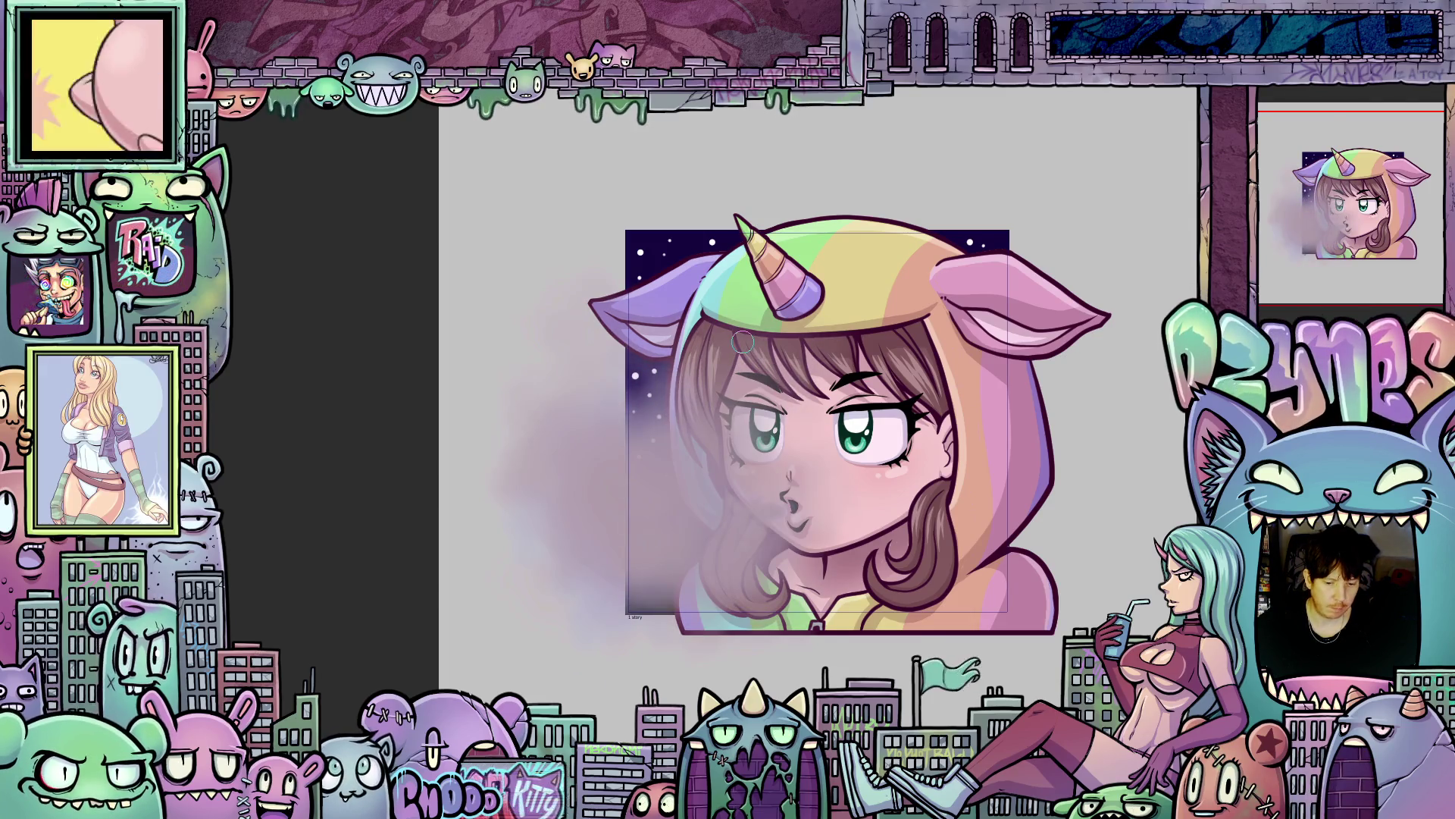
key("ctrl+z")
key("ctrl+y")
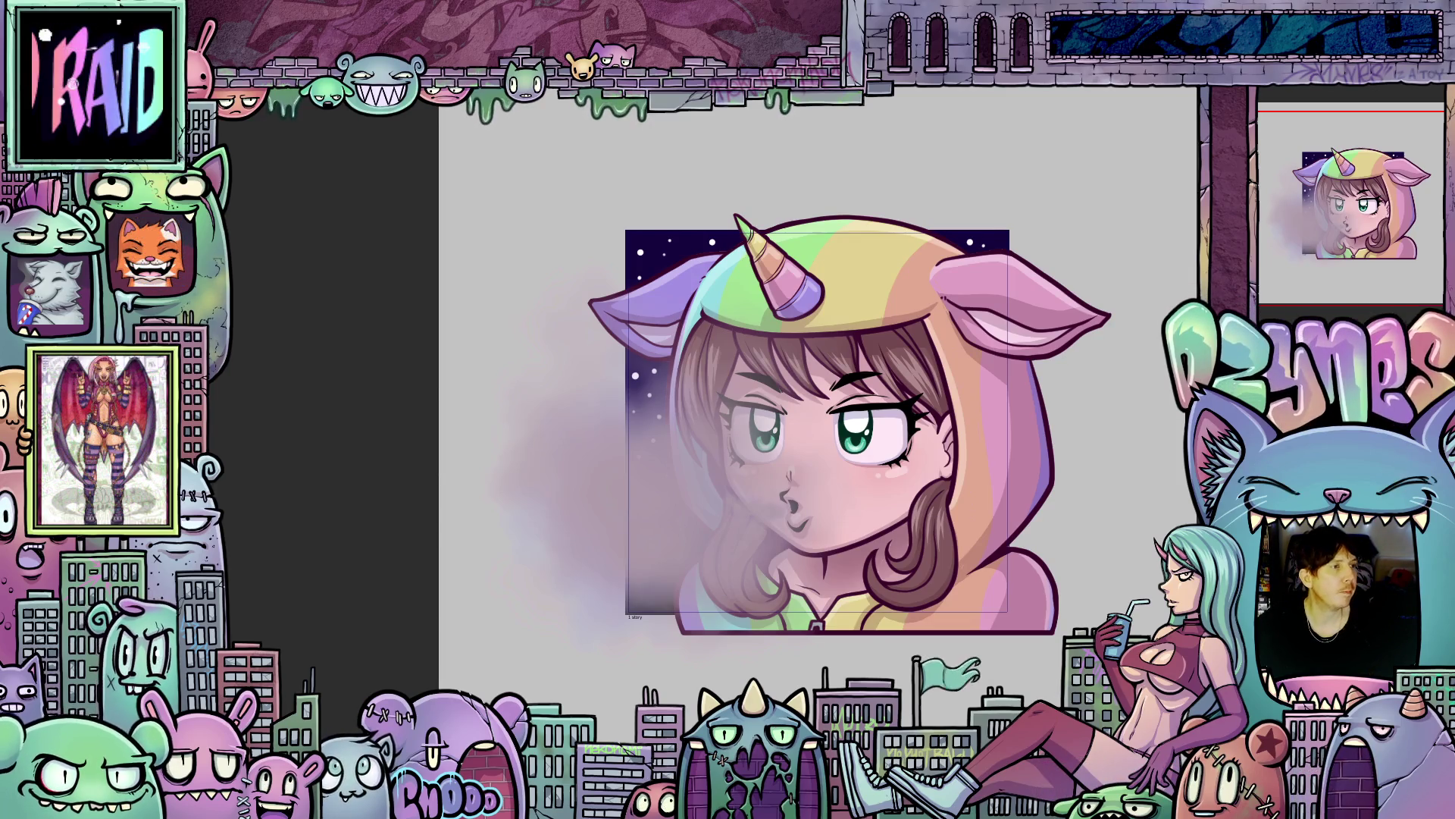
Step back with Ctrl+Z to the smiling-face animation frame.
key("ctrl+z")
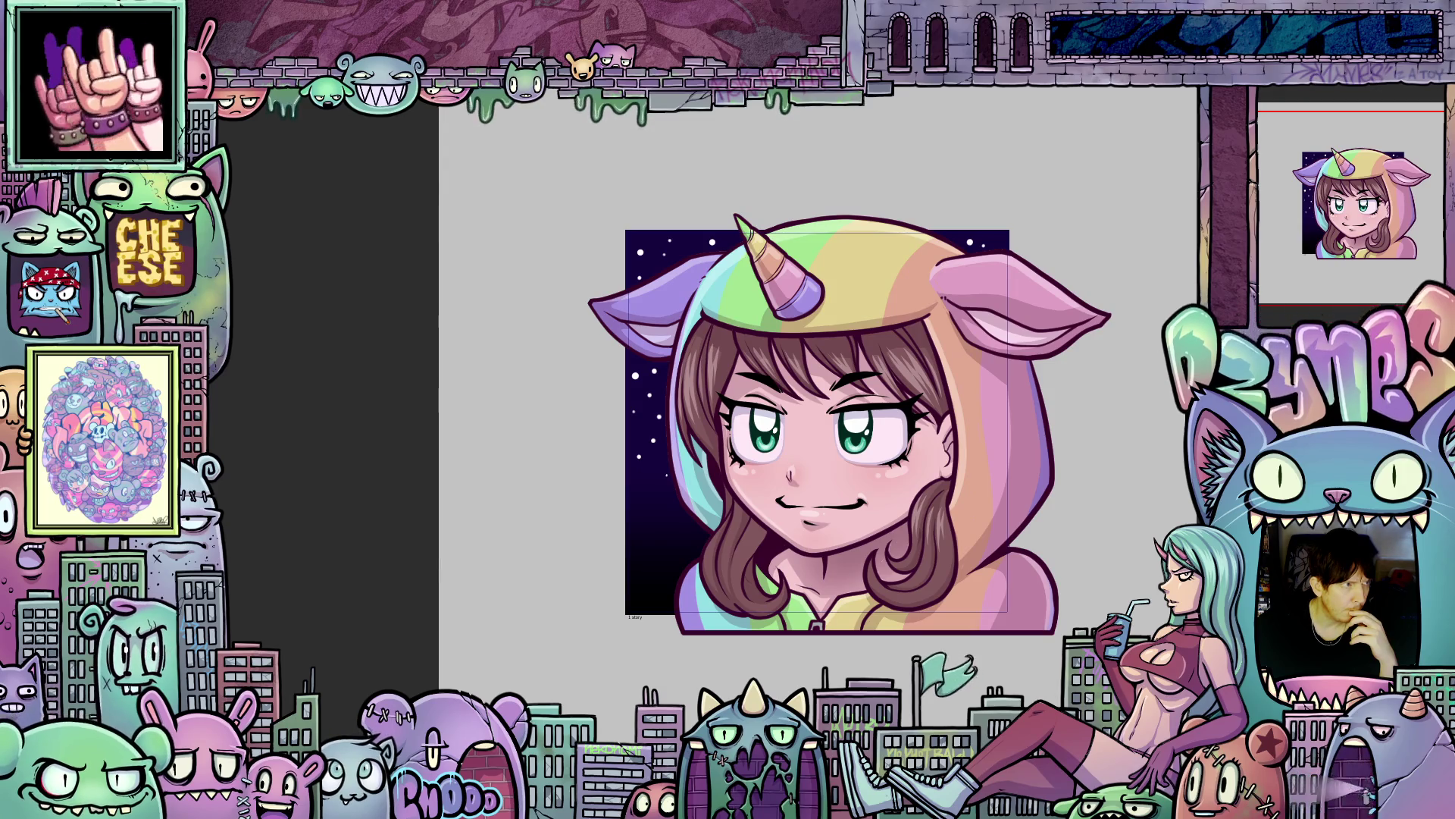
key("ctrl+t")
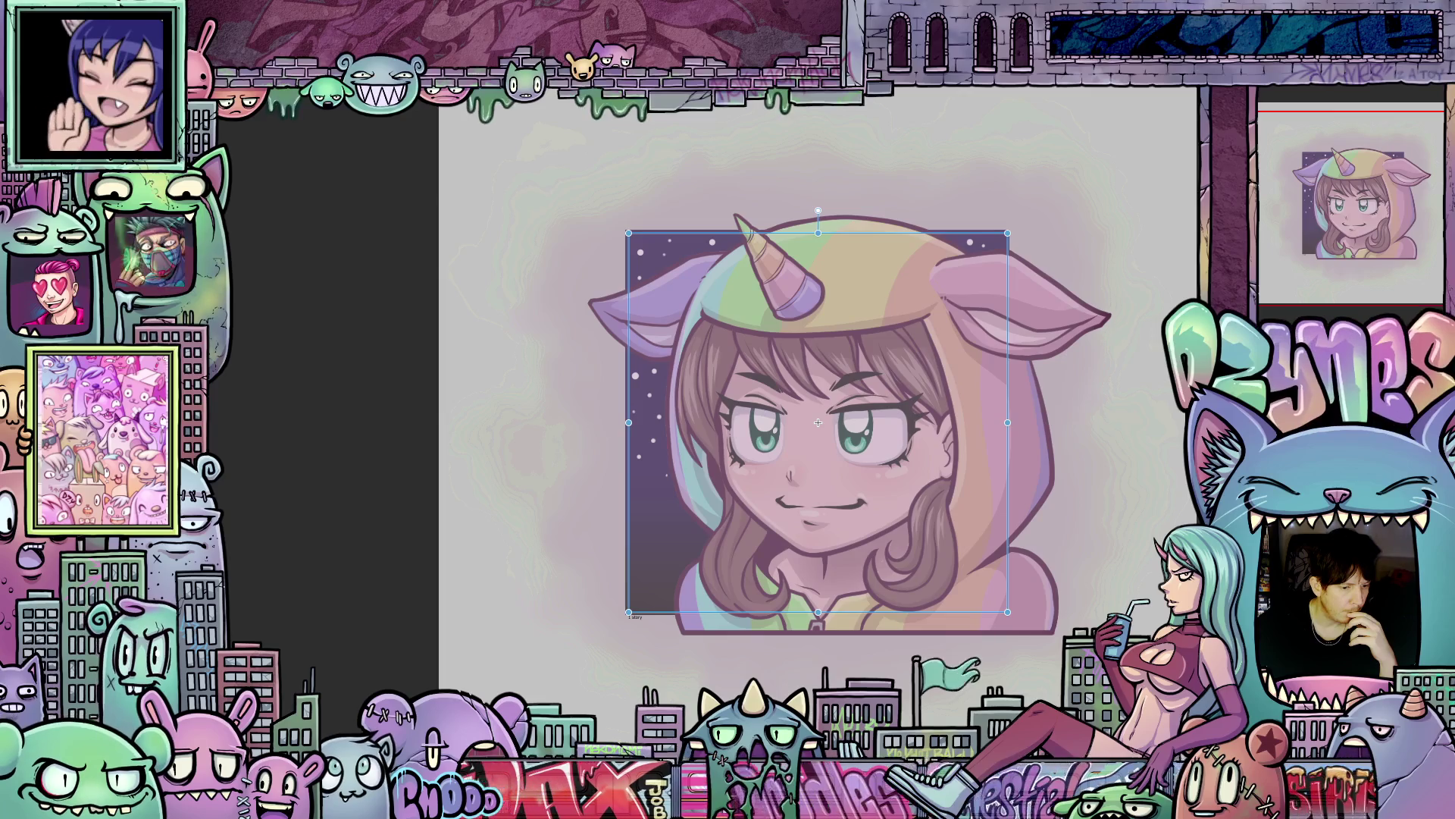
key("Delete")
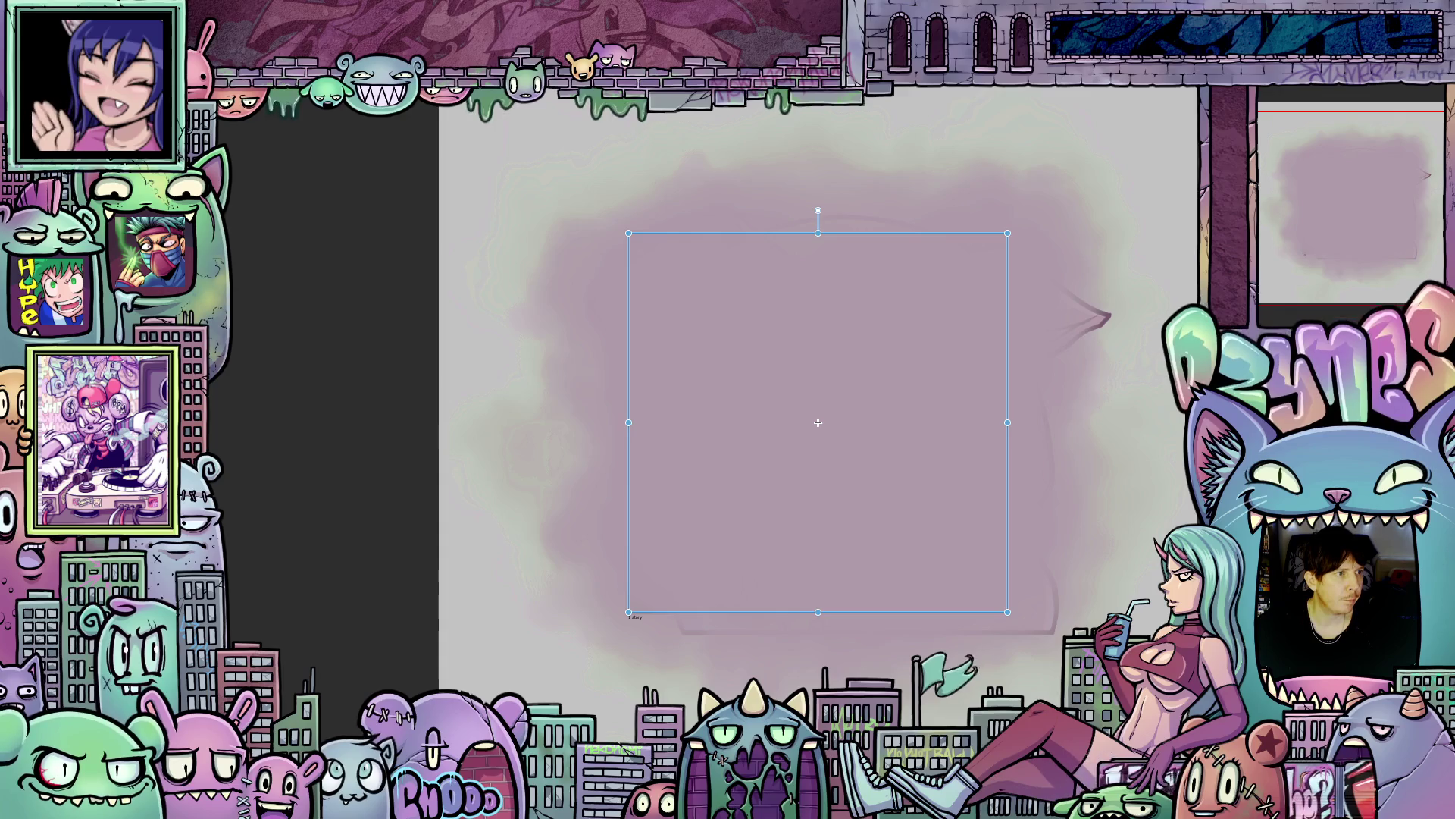
key("ctrl+z")
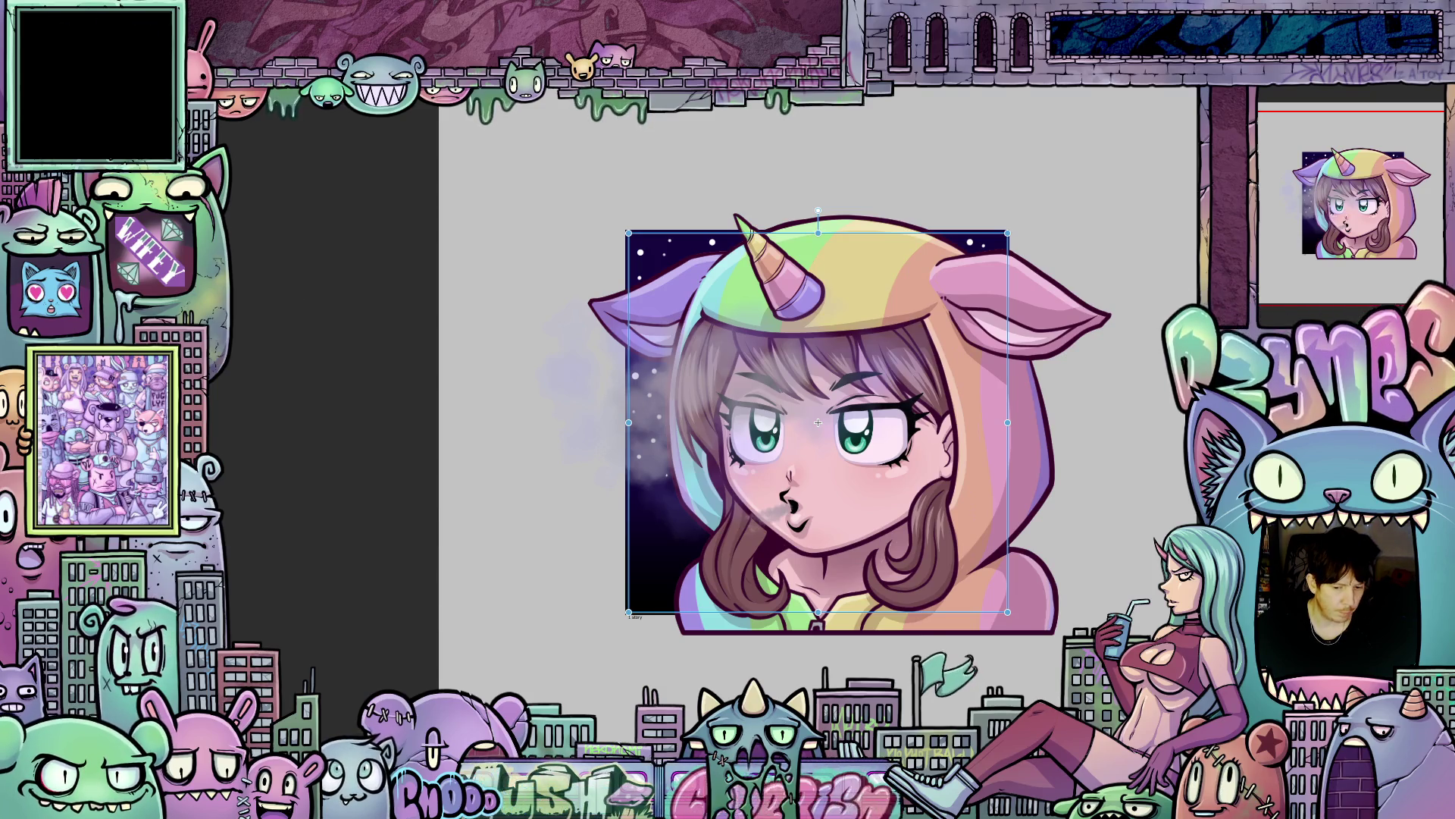
key("ctrl+z")
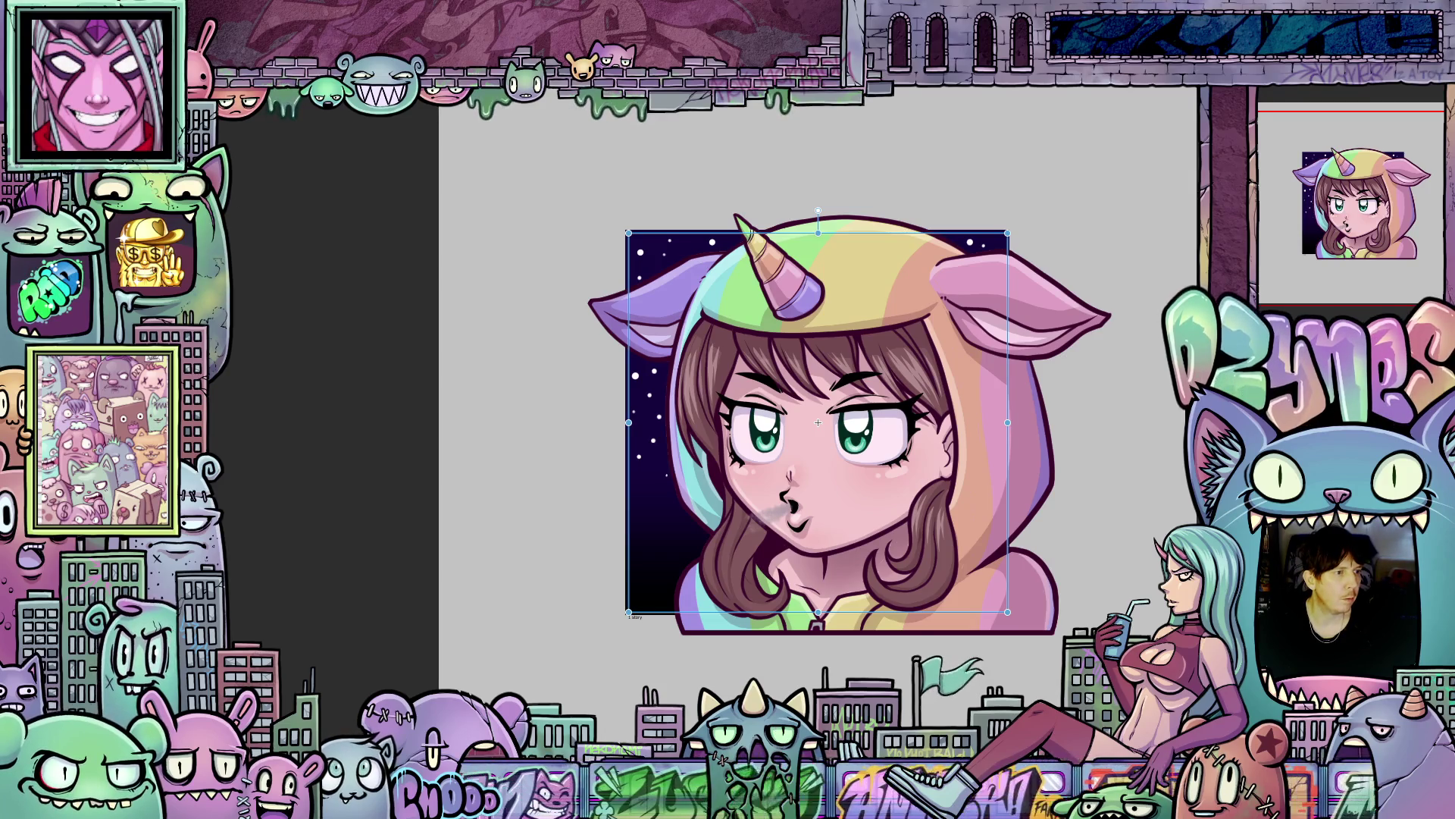
key("Return")
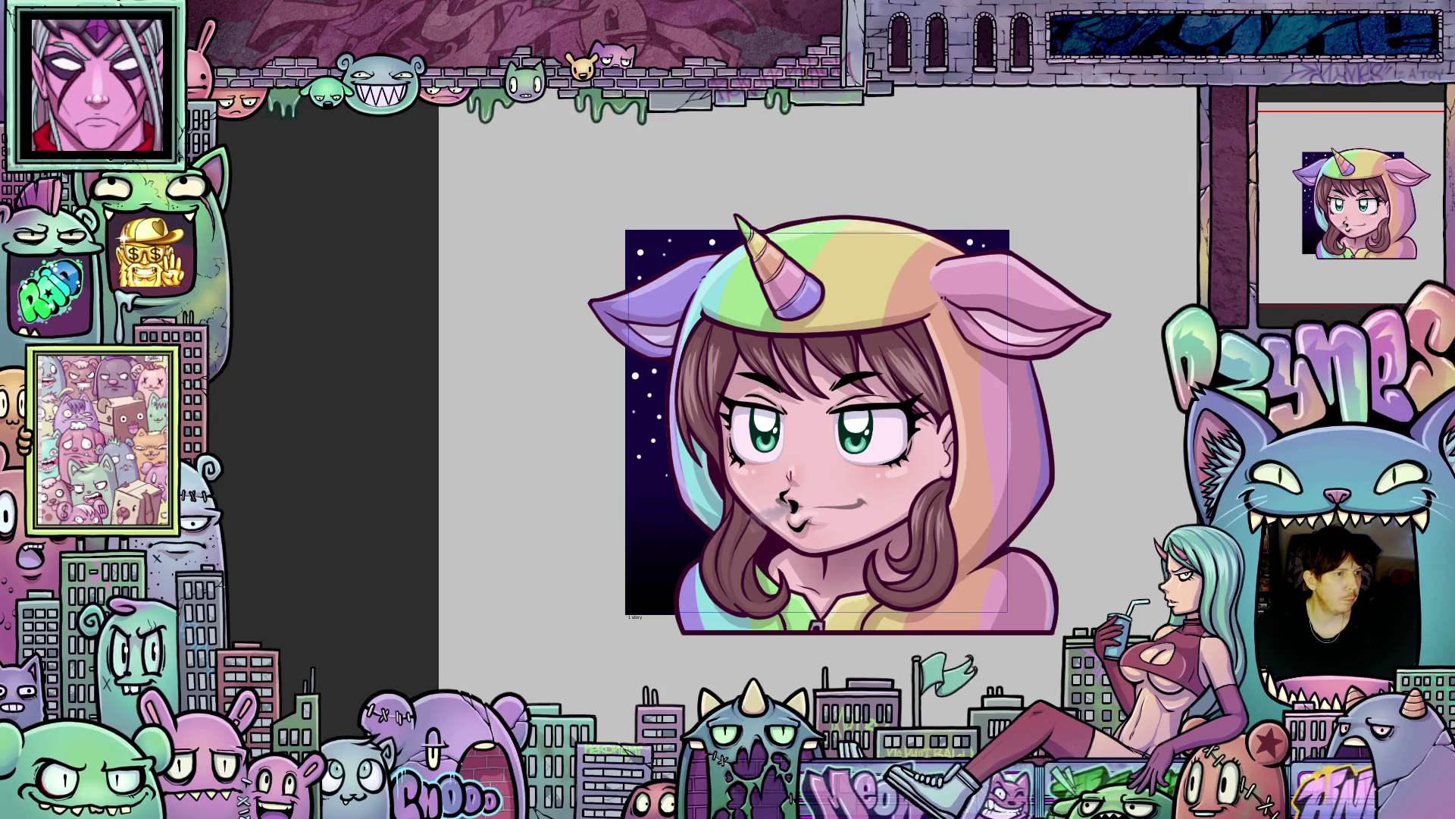
key("ctrl+z")
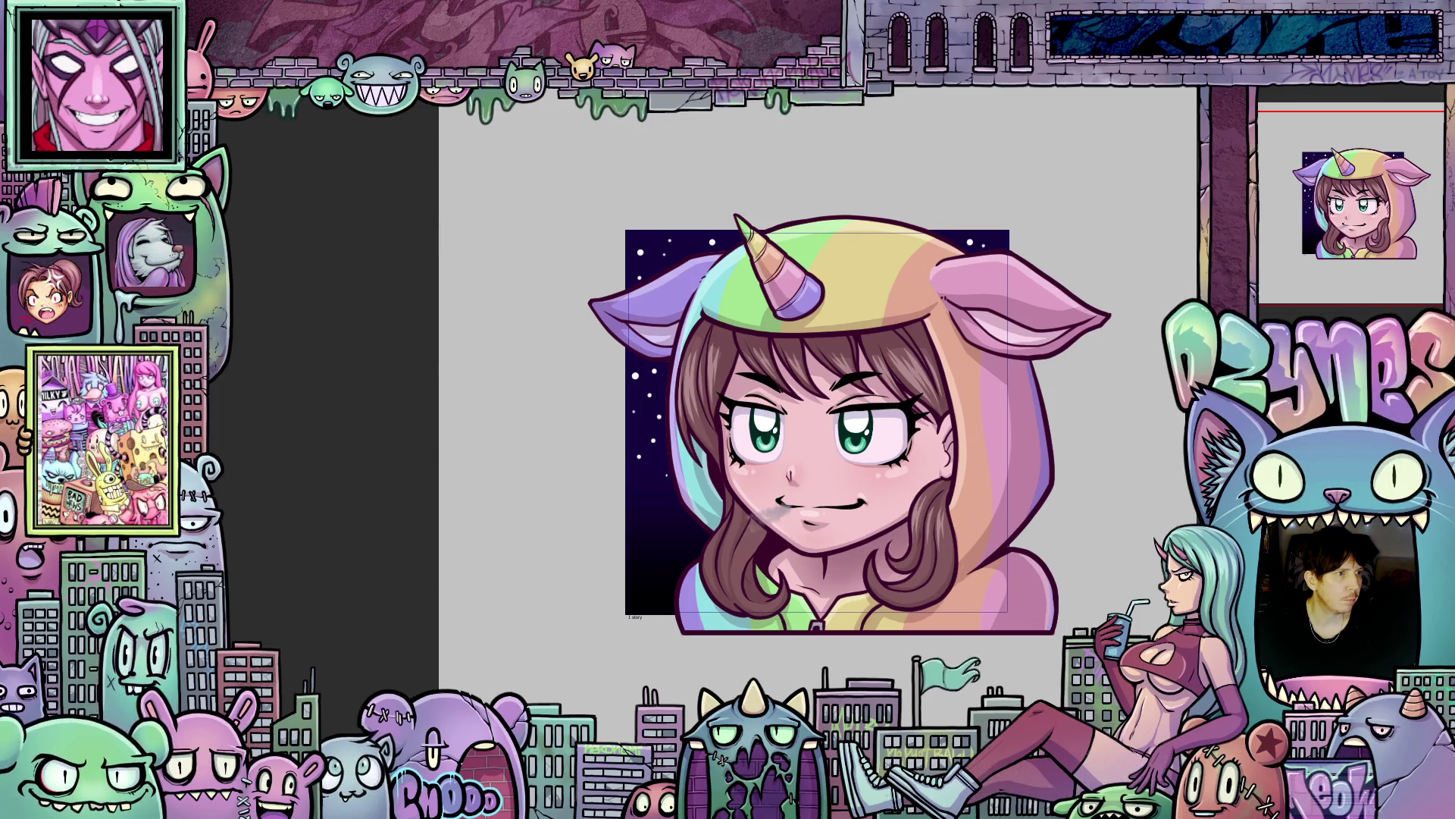
left_click_drag(531, 485, 758, 501)
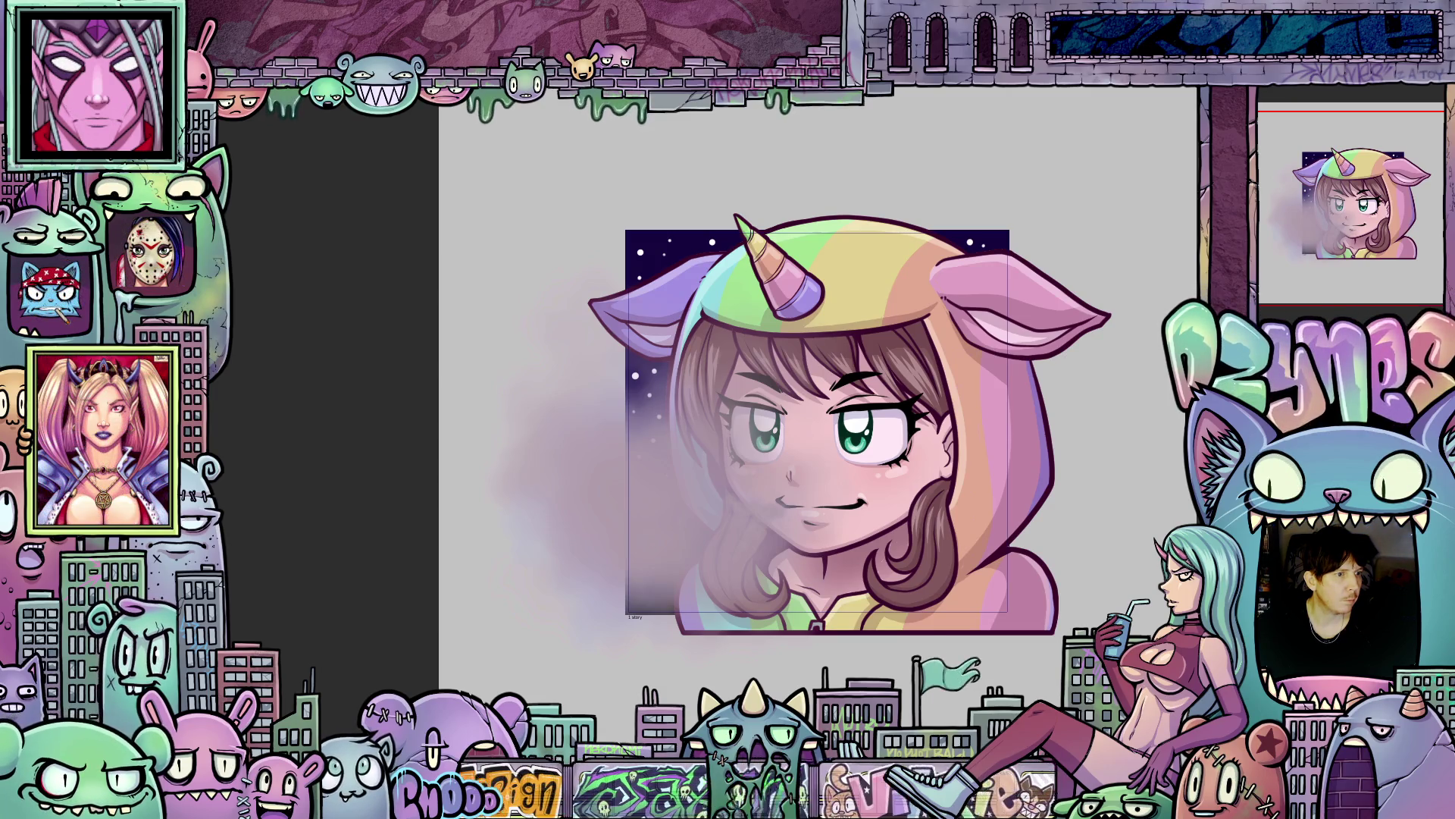
key("ctrl+z")
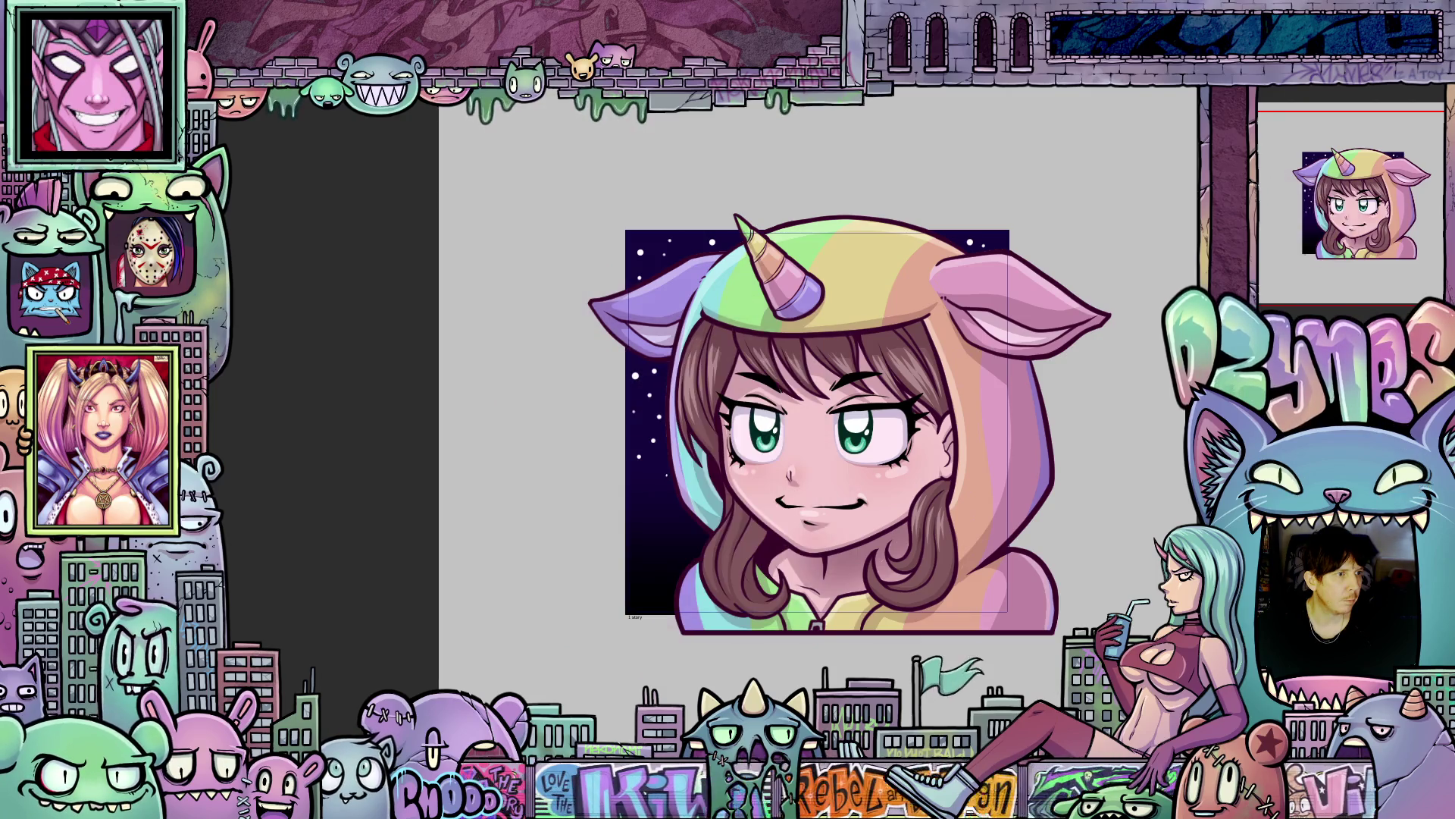
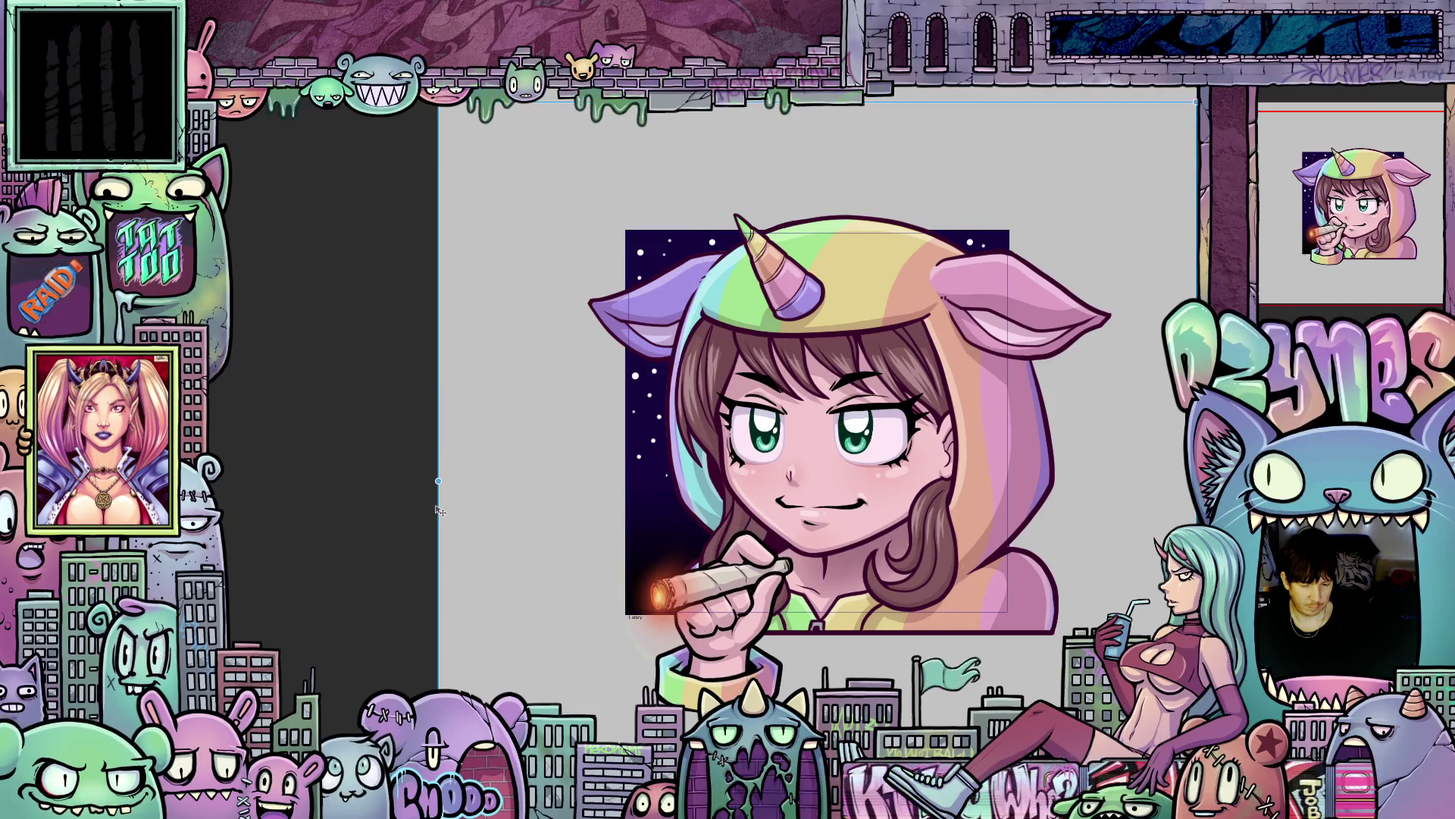
Rotate the hand-and-joint layer clockwise and scale it up so the joint tilts downward.
left_click_drag(431, 441, 367, 470)
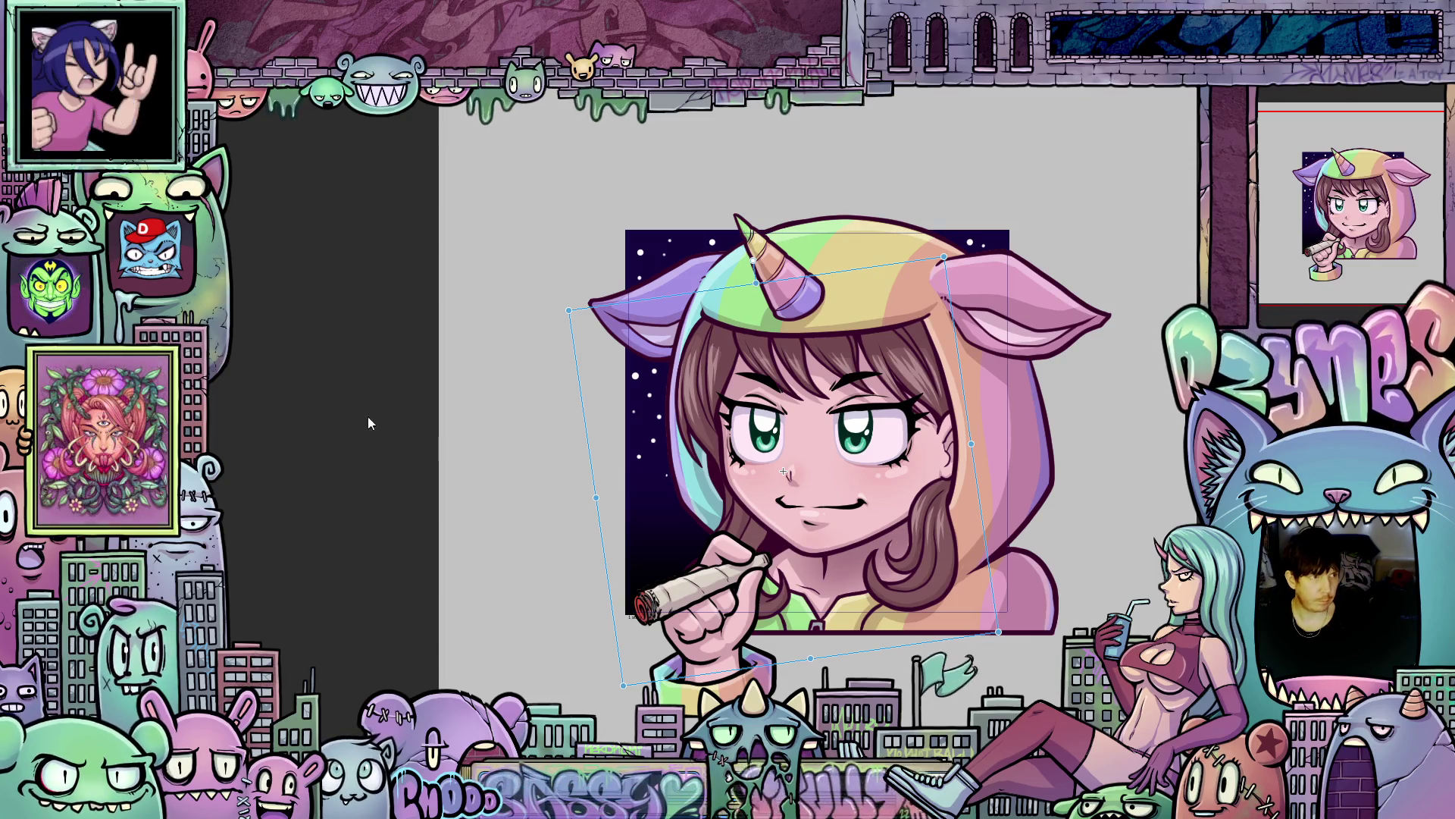
left_click_drag(568, 310, 354, 150)
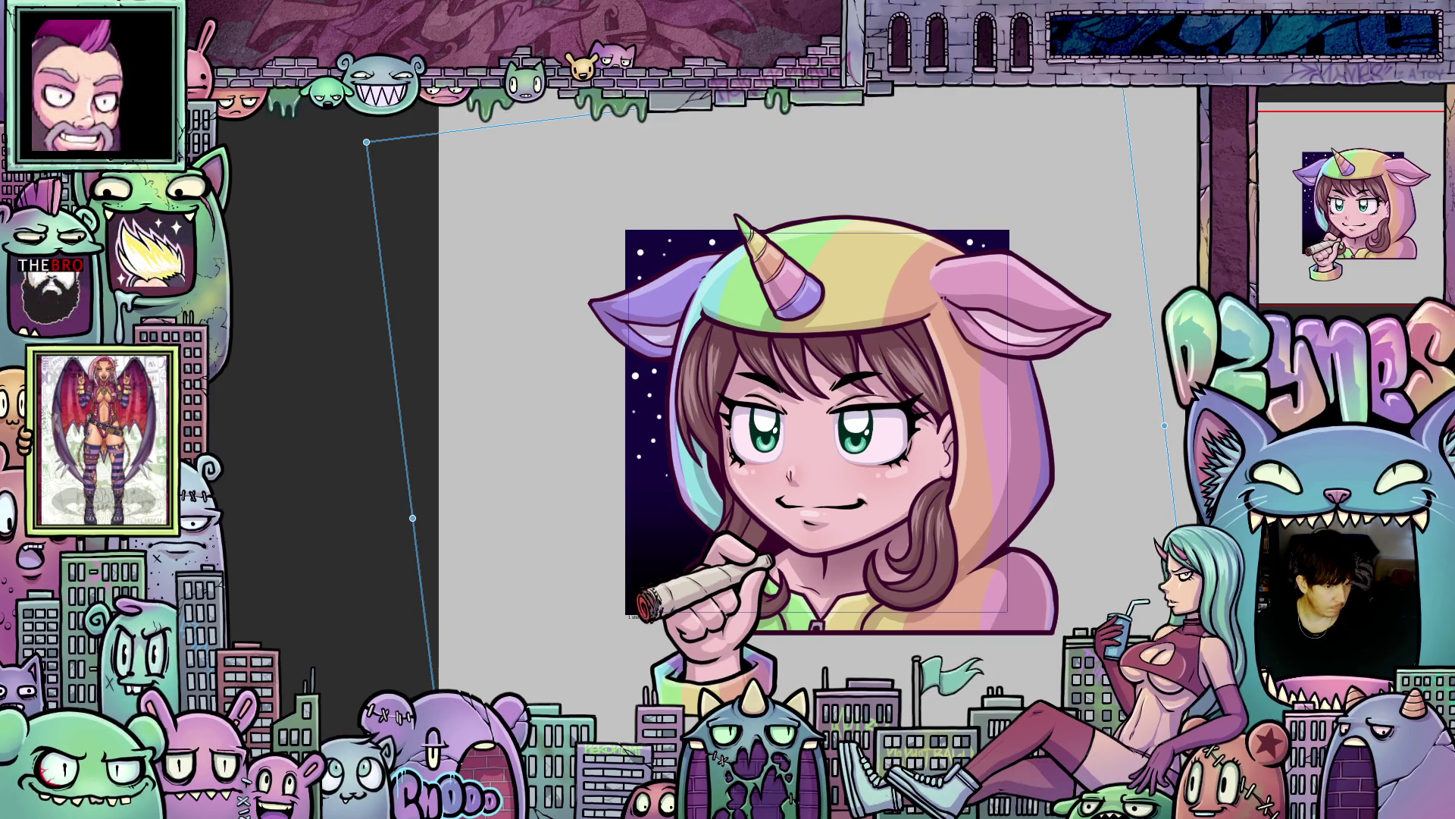
Undo the skew, then reposition the hand so the tilted joint sits just below her chin.
key("ctrl+z")
key("ctrl+z")
key("ctrl+z")
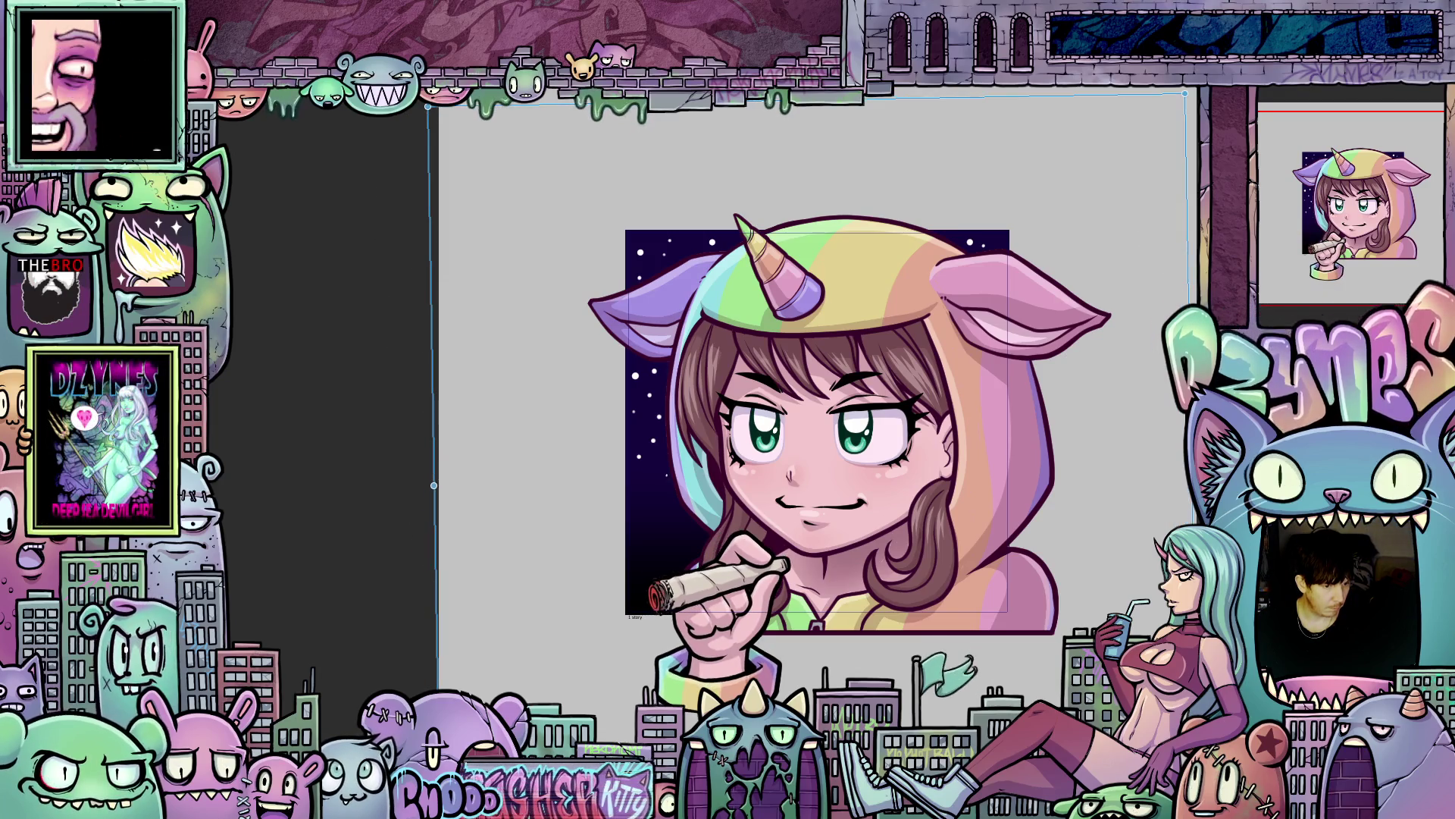
key("ctrl+z")
key("ctrl+z")
key("ctrl+z")
left_click_drag(436, 589, 438, 563)
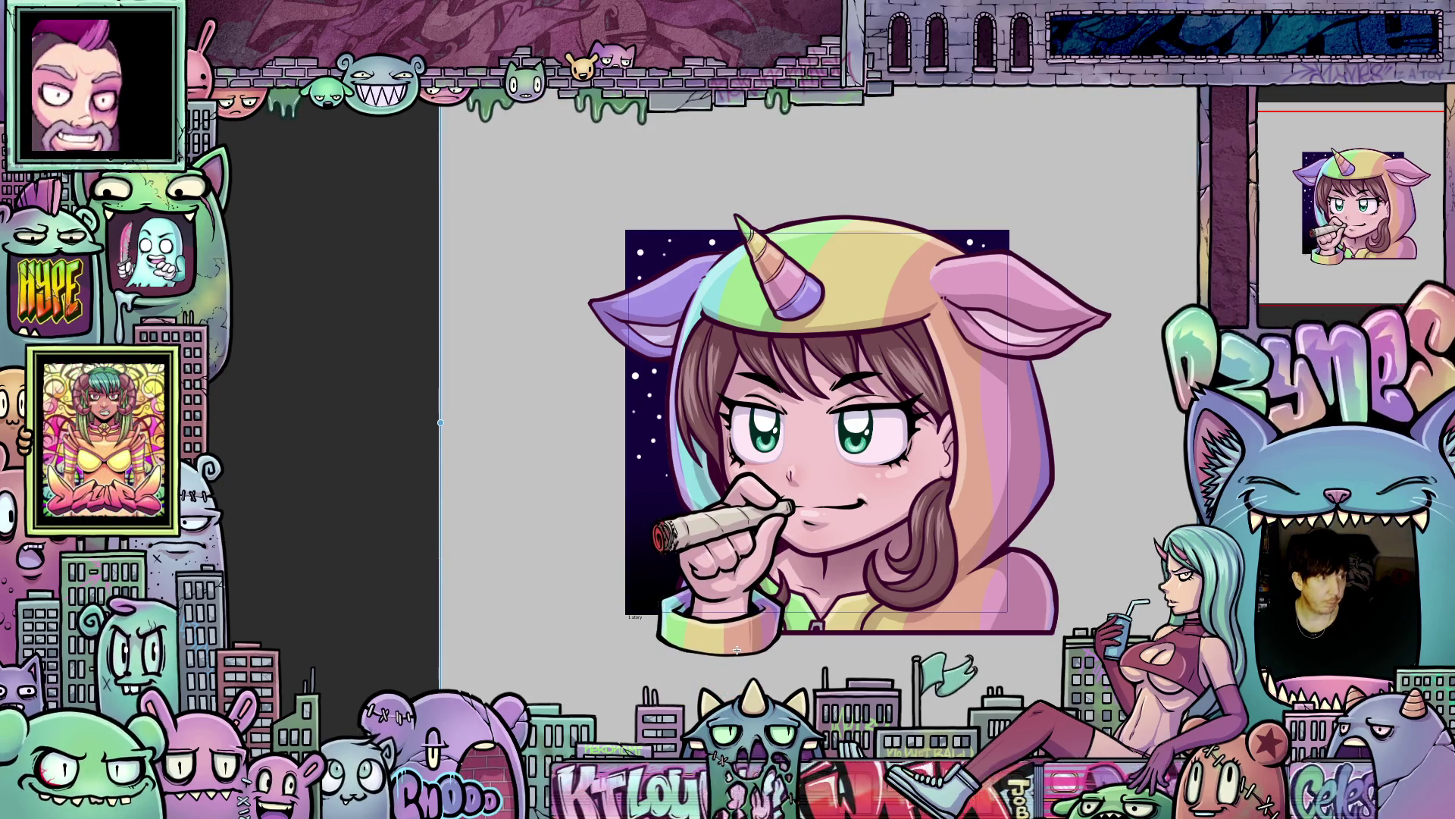
left_click_drag(737, 649, 724, 682)
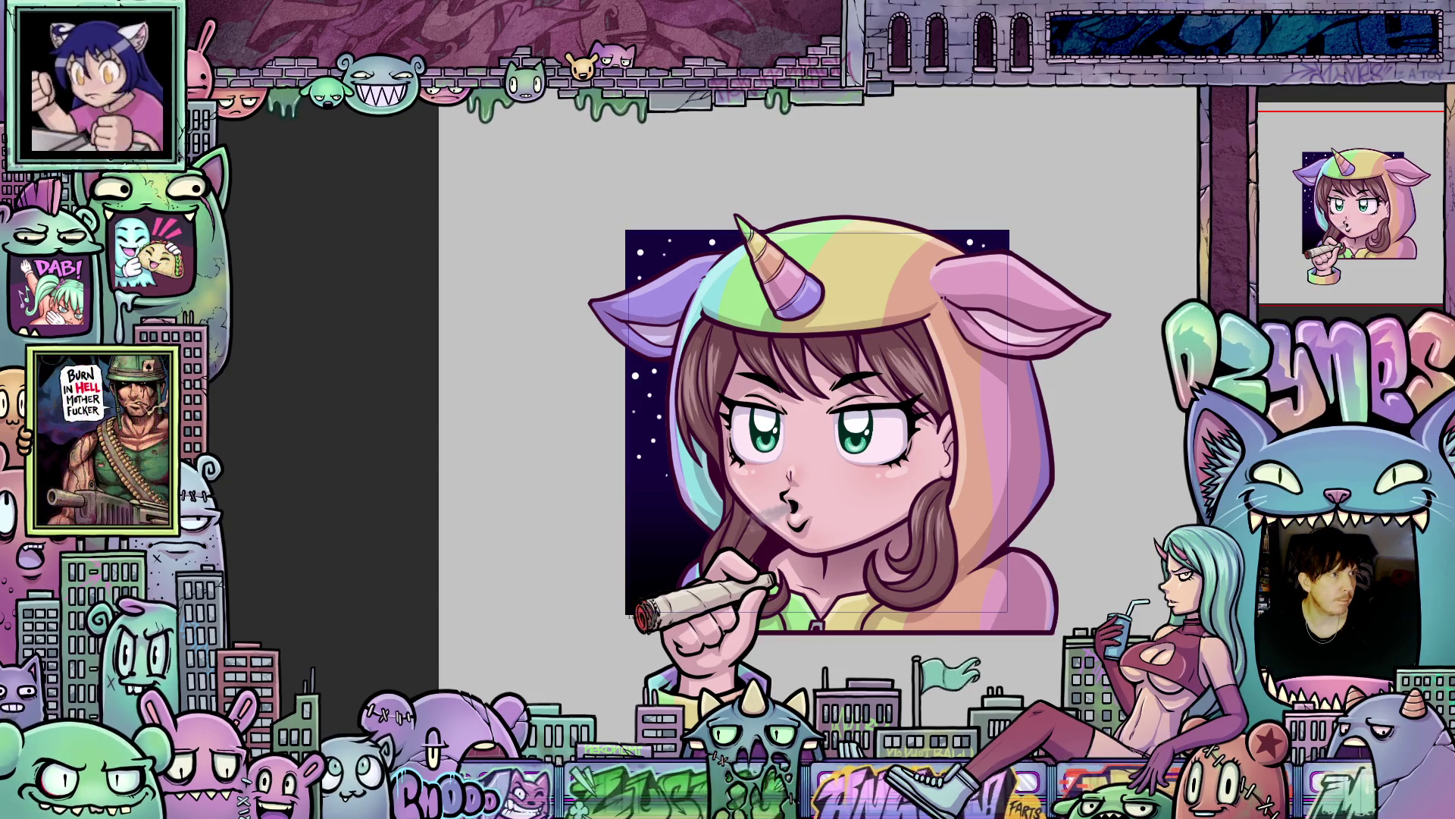
Bring up Free Transform and nudge the starry background layer slightly left, then back right.
key("ctrl+t")
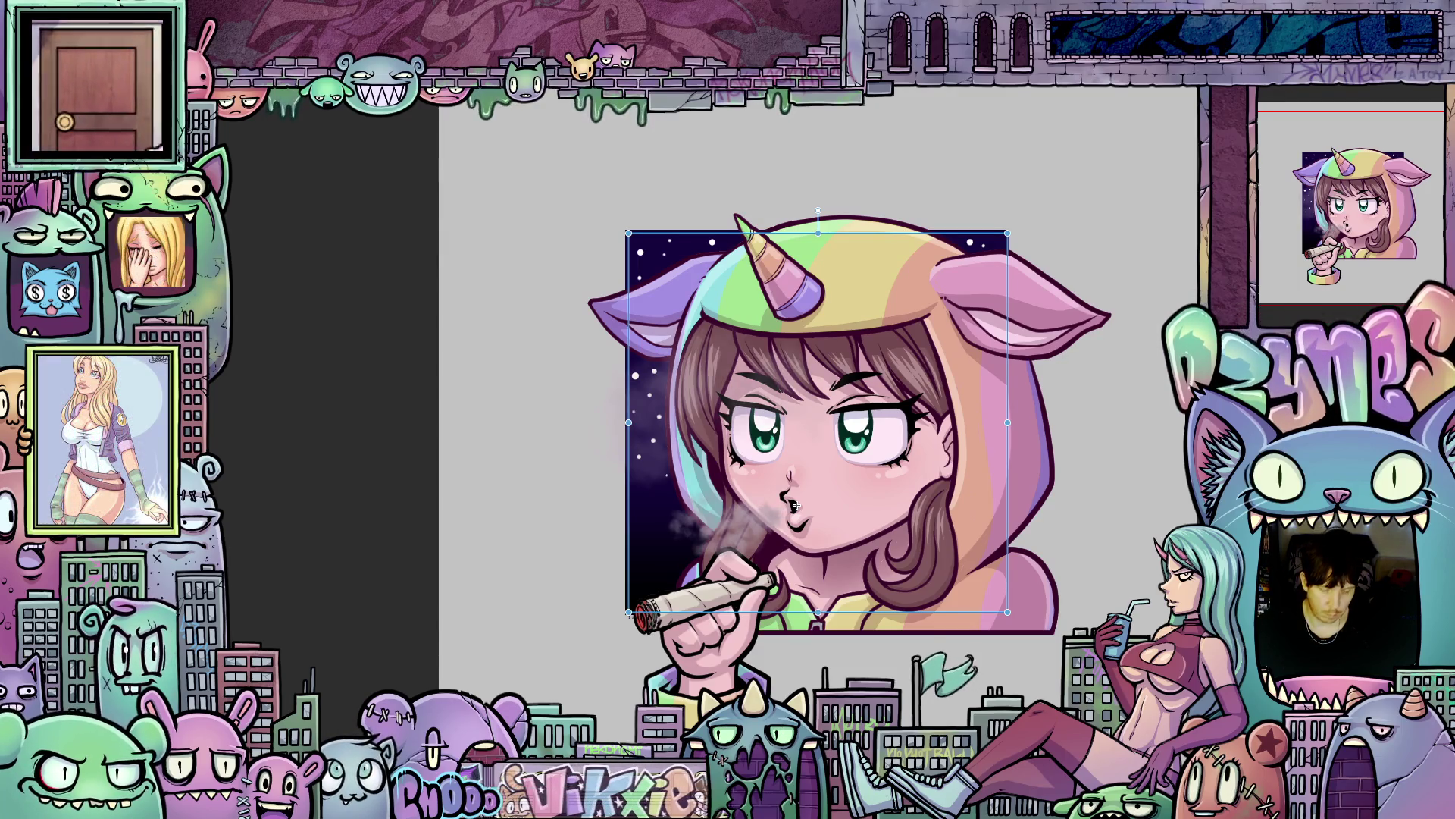
left_click_drag(796, 504, 792, 506)
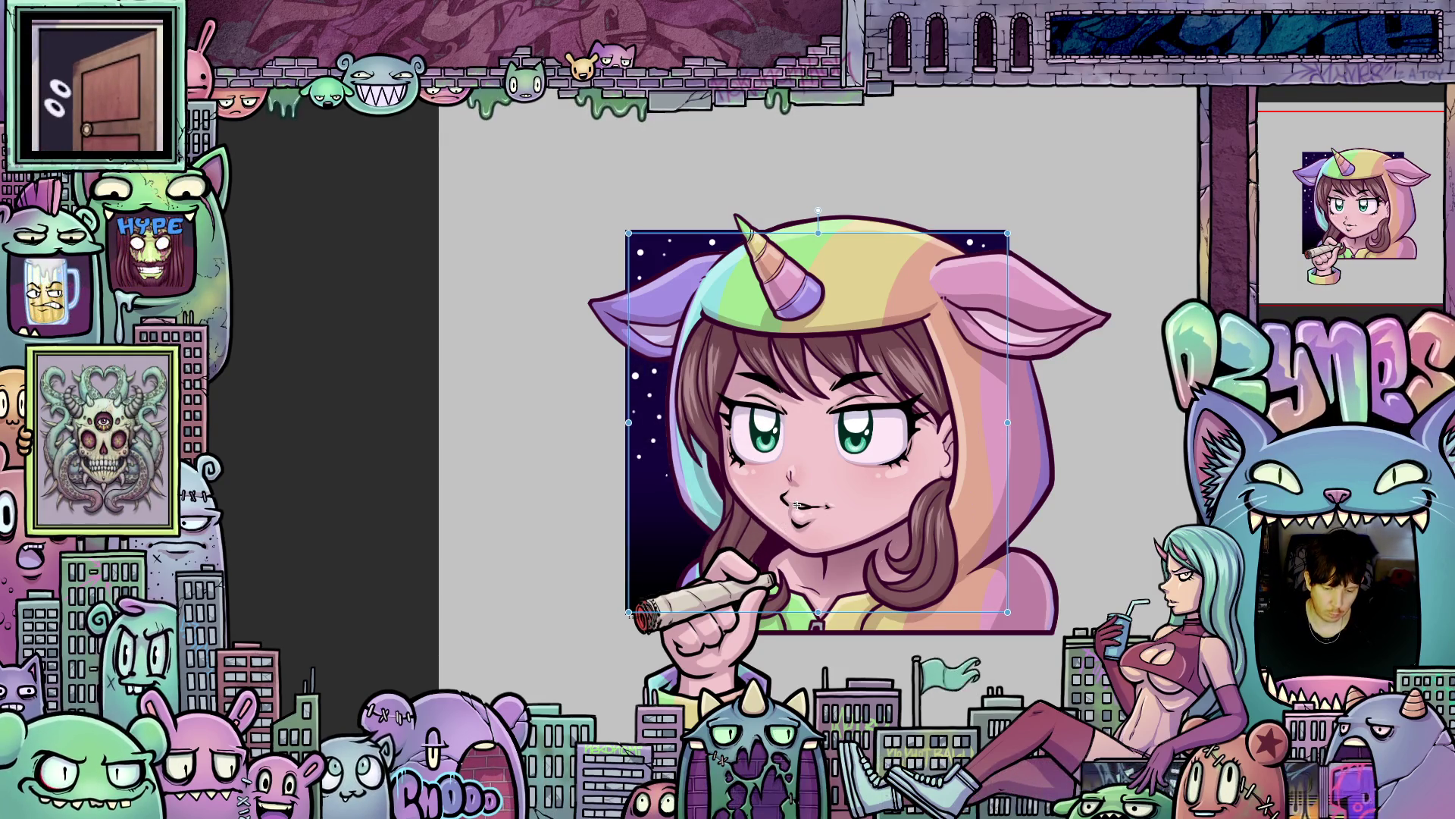
left_click_drag(791, 505, 792, 505)
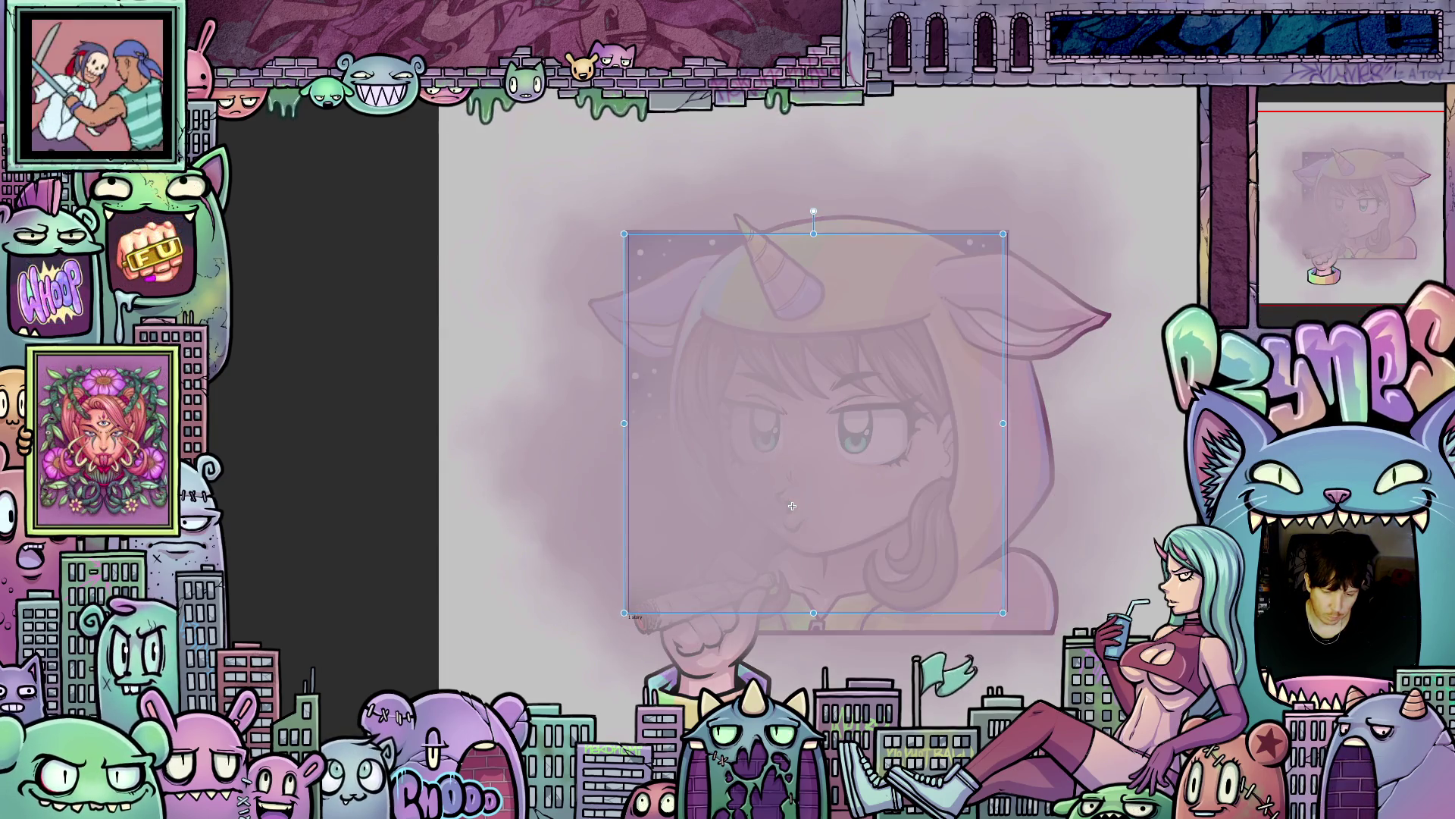
Shift the artwork right, try tilting the hand, then undo so the joint rests at her lips.
left_click_drag(792, 505, 796, 505)
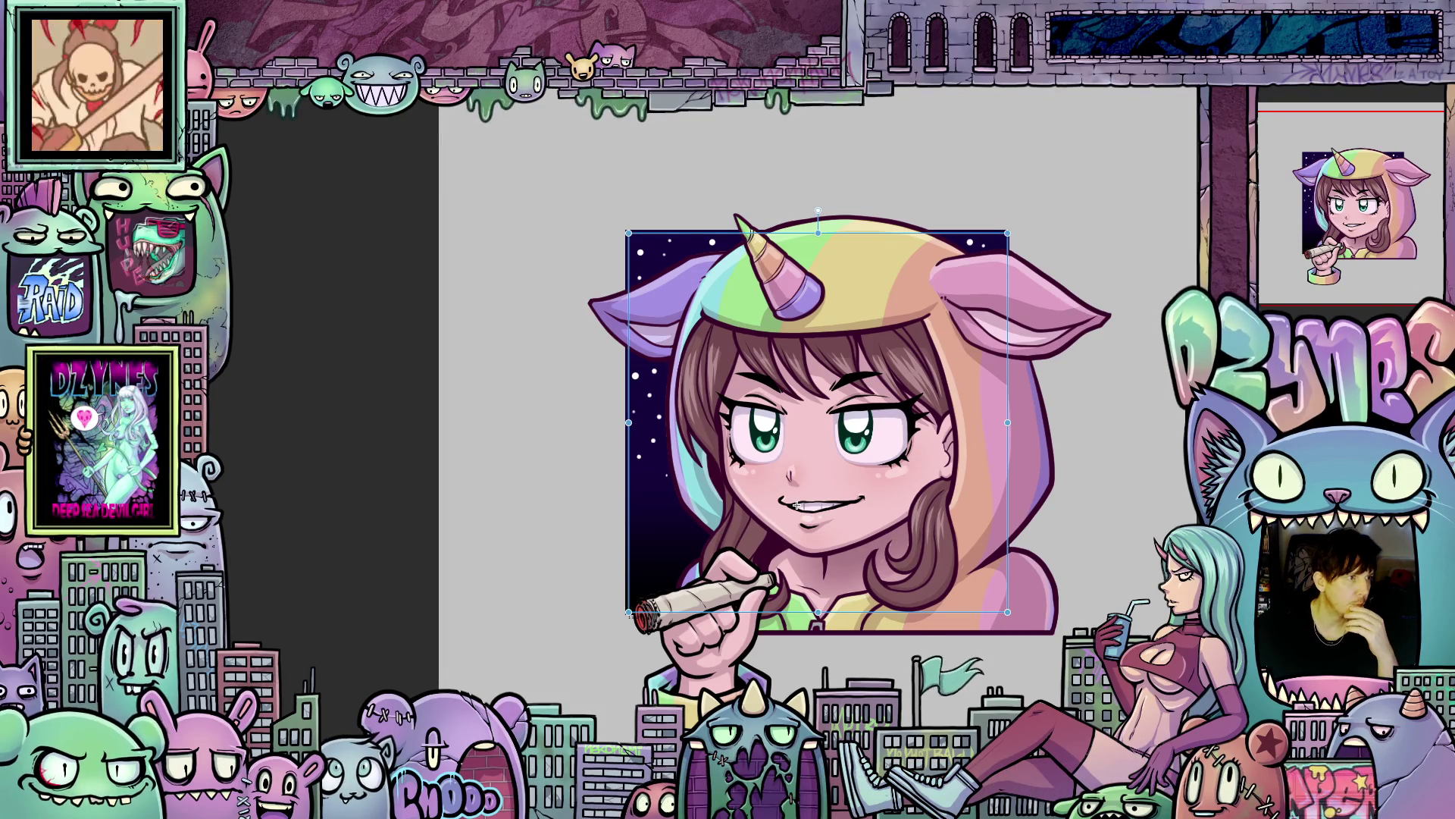
left_click_drag(796, 505, 783, 471)
key("ctrl+z")
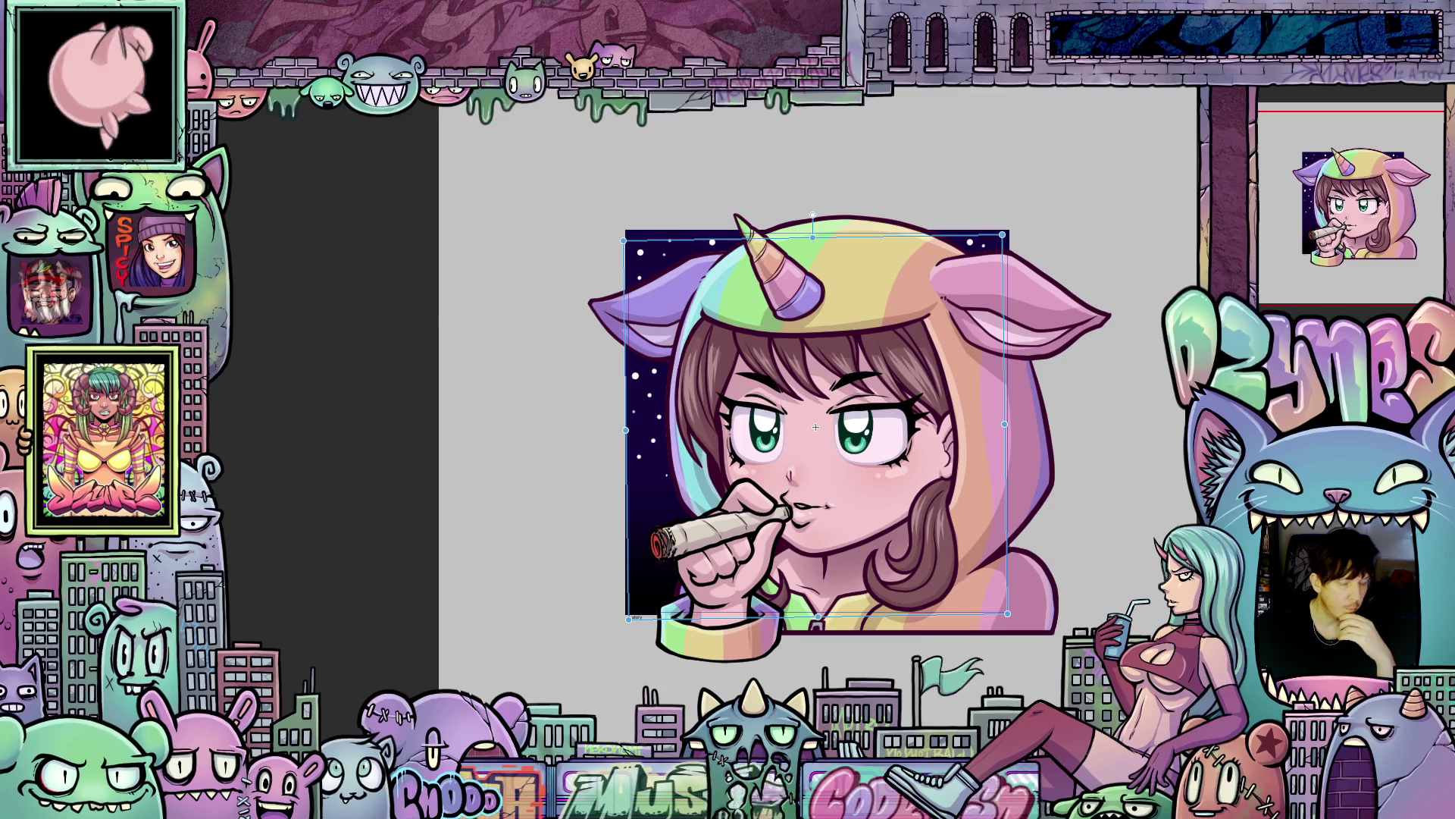
key("ctrl+z")
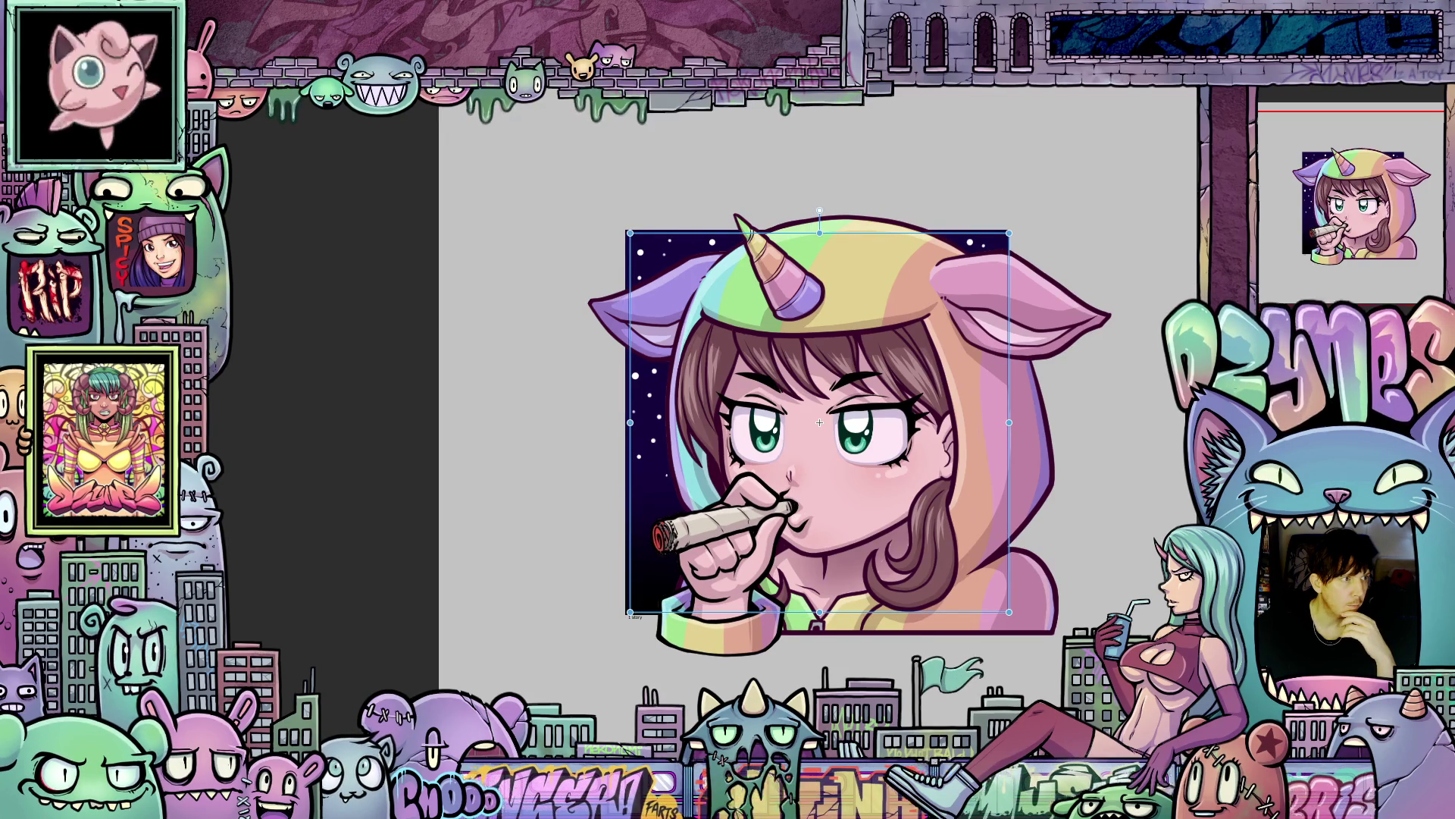